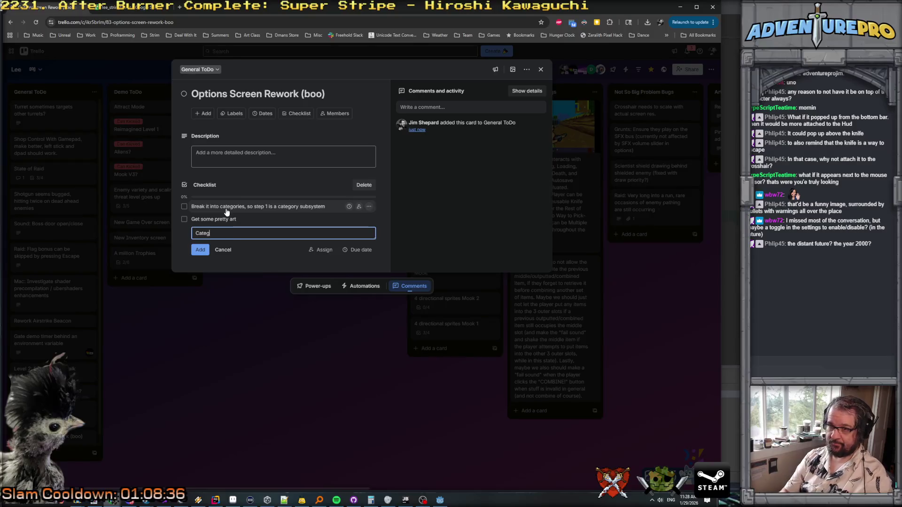
Step: Add checklist items 'Category: gameplay', 'Category: rendering' and 'Category: audio' to the card
{"action": "type", "text": "tegory: gam"}
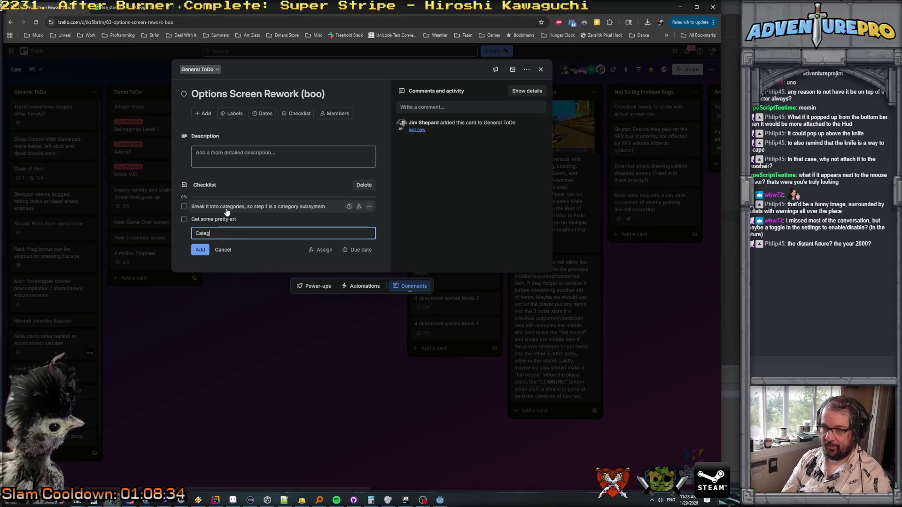
{"action": "type", "text": "eplay"}
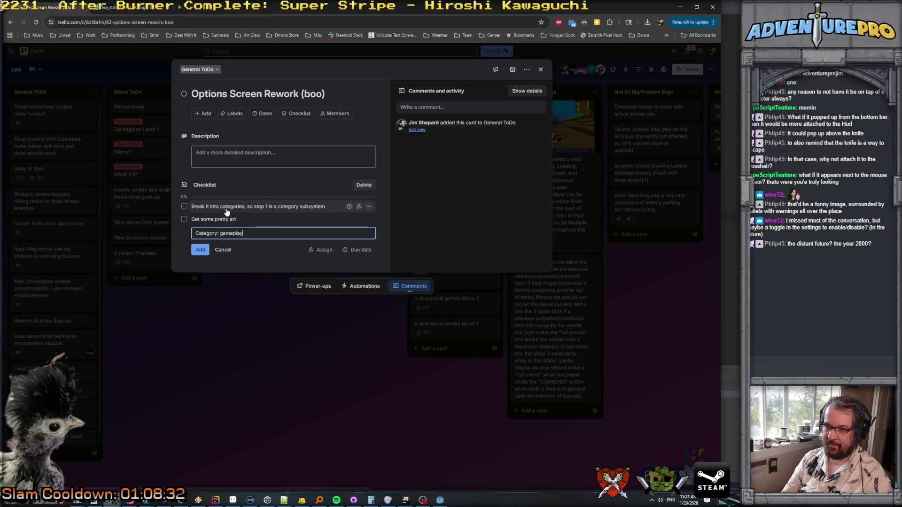
{"action": "key", "text": "Return"}
{"action": "type", "text": "Gateg"}
{"action": "key", "text": "BackSpace"}
{"action": "key", "text": "BackSpace"}
{"action": "type", "text": "Cat"}
{"action": "type", "text": "or"}
{"action": "type", "text": "ry"}
{"action": "type", "text": "r"}
{"action": "key", "text": "Return"}
{"action": "type", "text": "Cate"}
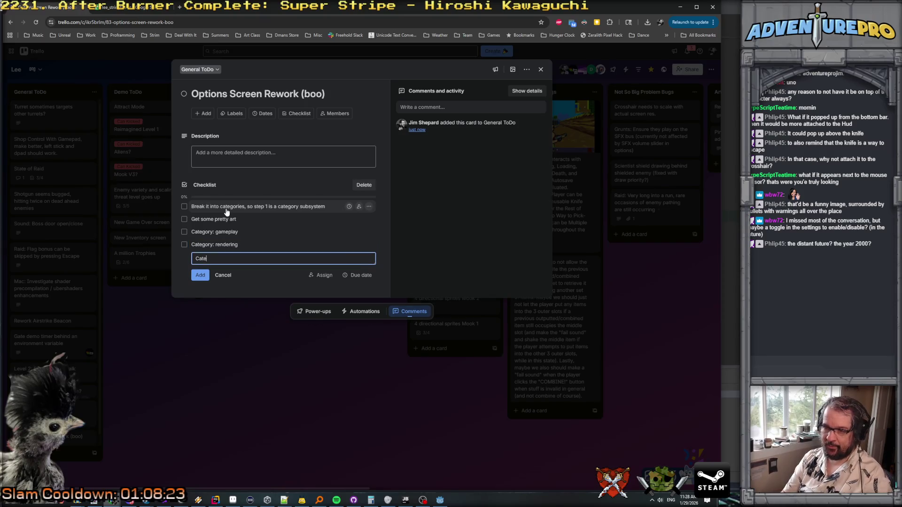
{"action": "type", "text": "gory: audio"}
{"action": "key", "text": "Return"}
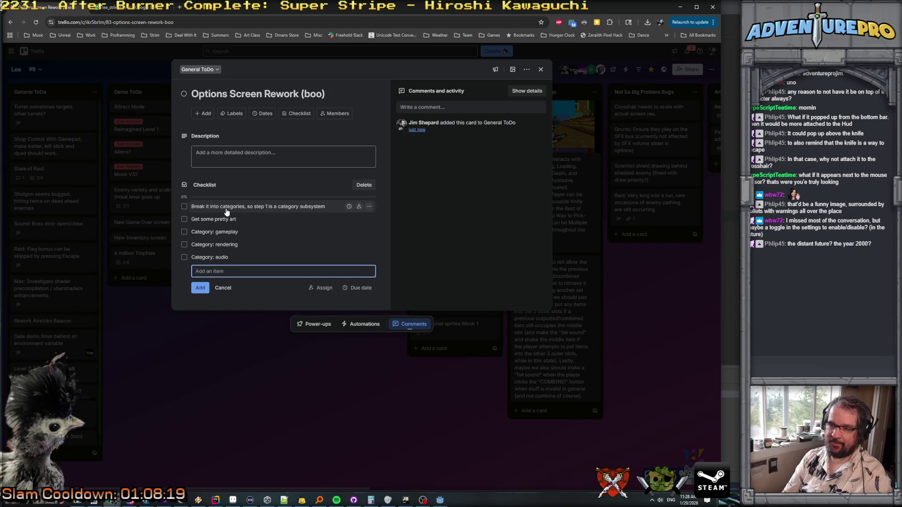
Step: Add the 'Keybinds / Controls' checklist item and close the card
{"action": "type", "text": "inds"}
{"action": "key", "text": "BackSpace"}
{"action": "type", "text": "b"}
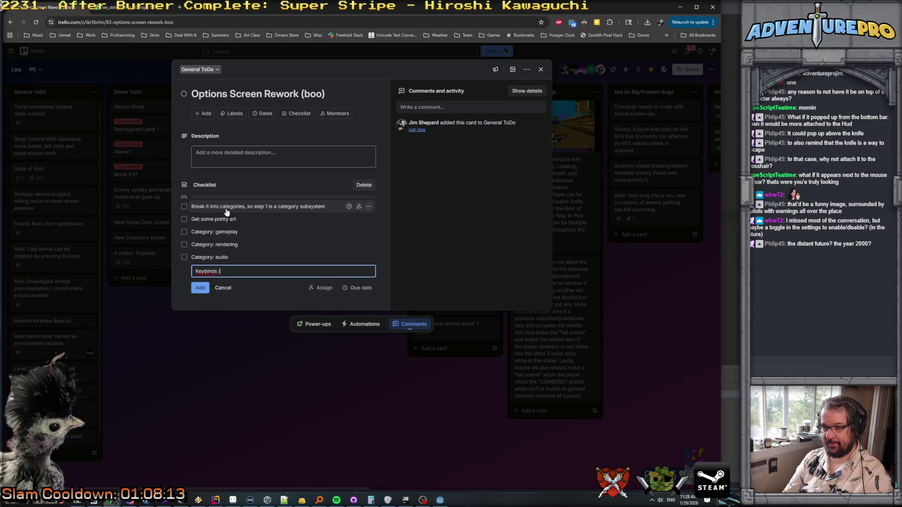
{"action": "key", "text": "Return"}
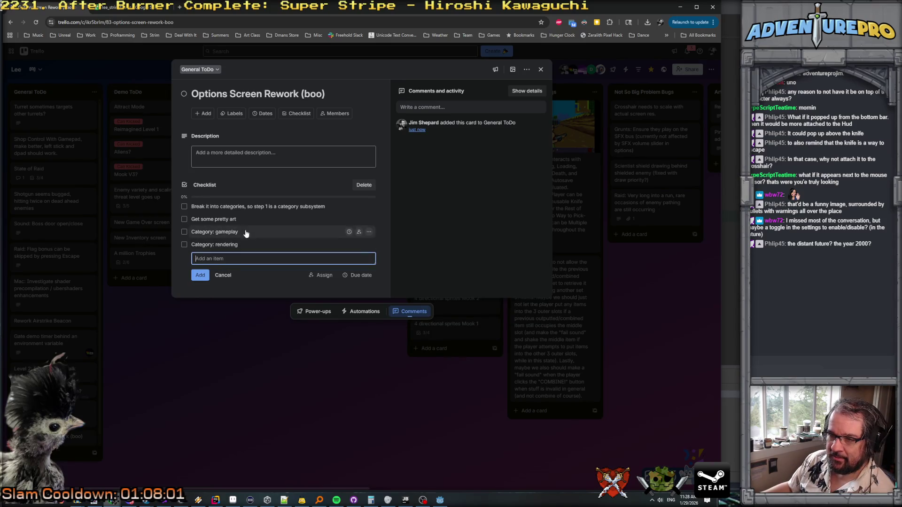
{"action": "left_click", "coordinate": [235, 324]}
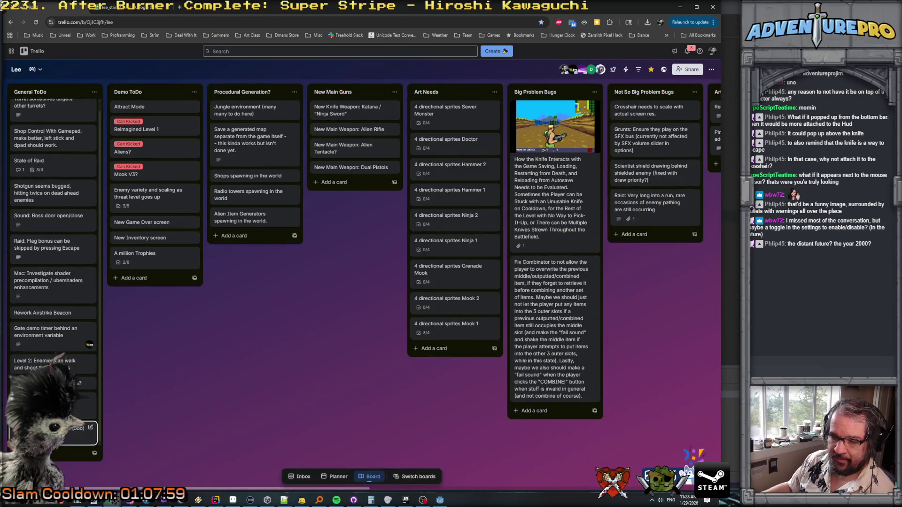
Step: Reopen the Options Screen Rework card and add a 'Keybinds / Controls' checklist item
{"action": "left_click", "coordinate": [75, 435]}
{"action": "left_click", "coordinate": [214, 262]}
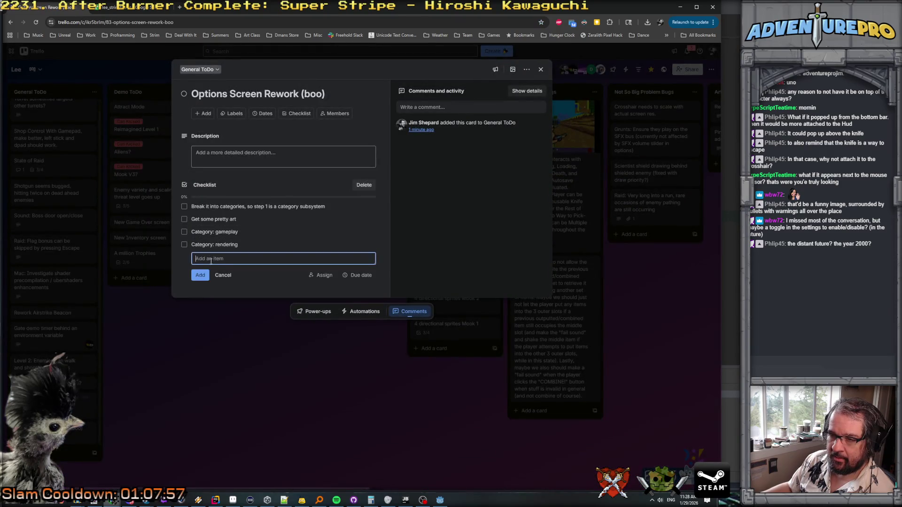
{"action": "type", "text": "Keybinds"}
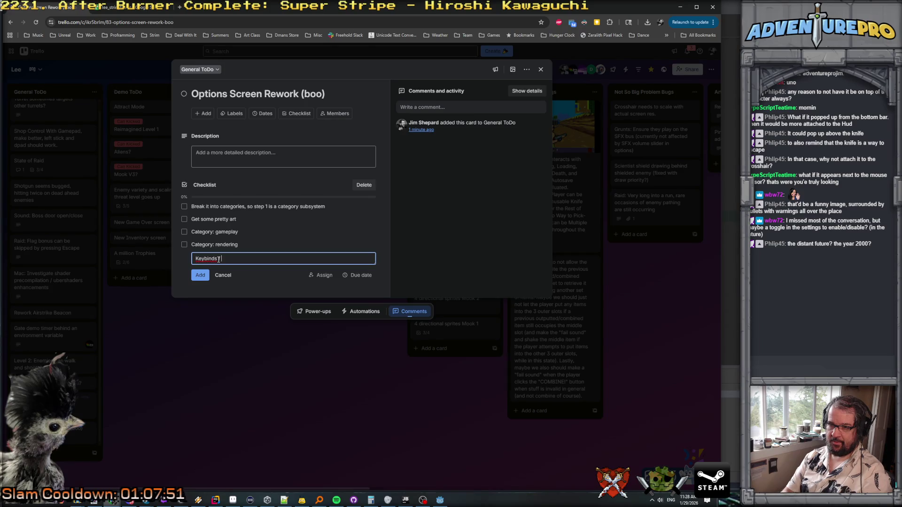
{"action": "type", "text": " / Controls"}
{"action": "key", "text": "Return"}
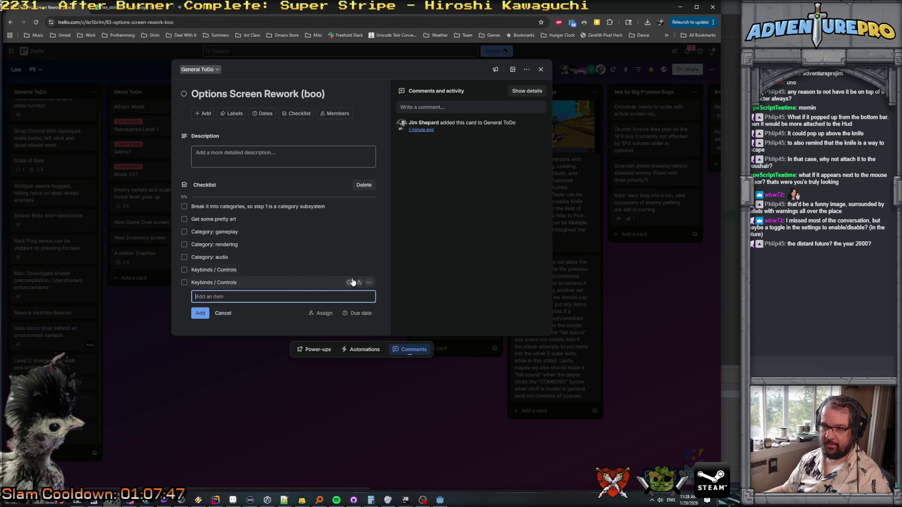
Step: Delete the duplicate 'Keybinds / Controls' item and return to the board
{"action": "left_click", "coordinate": [368, 271]}
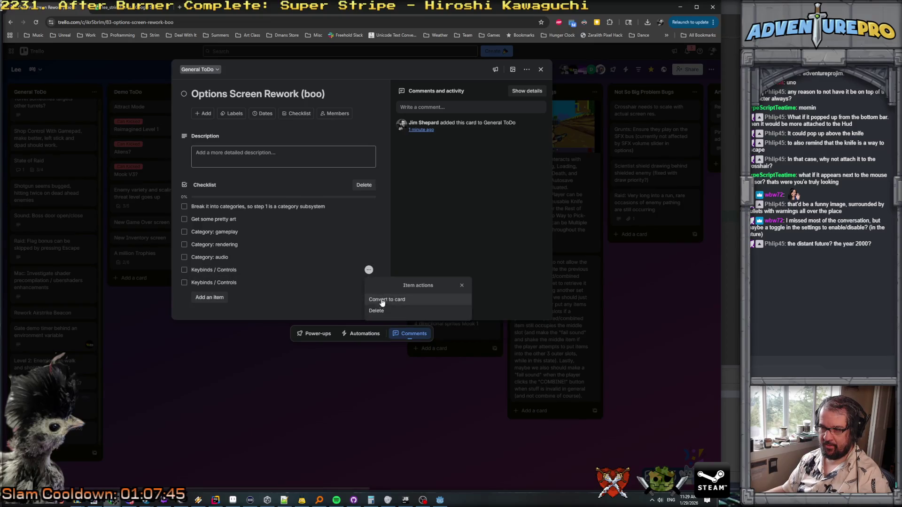
{"action": "left_click", "coordinate": [377, 311]}
{"action": "left_click", "coordinate": [217, 325]}
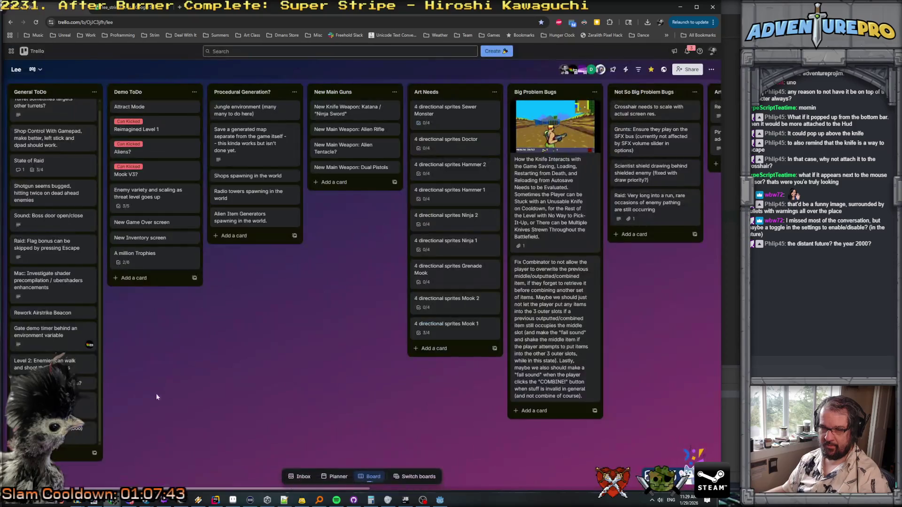
{"action": "left_click", "coordinate": [88, 397]}
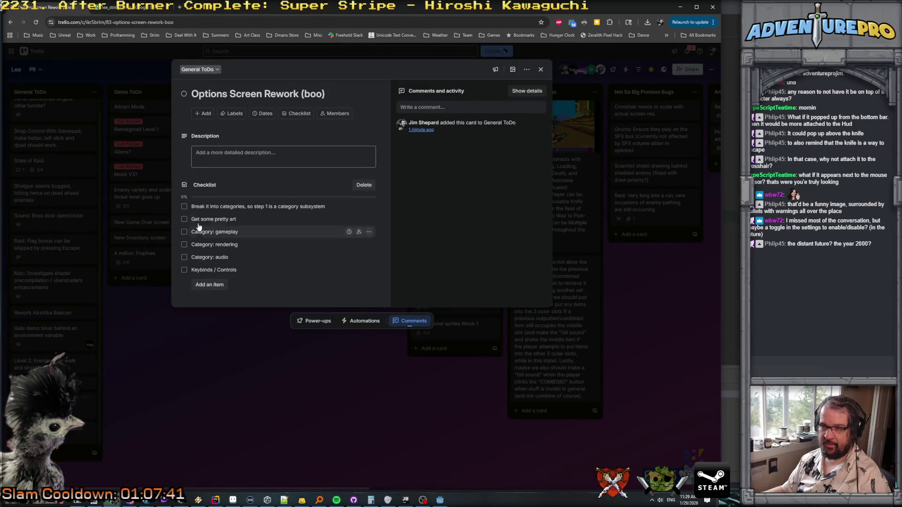
{"action": "left_click", "coordinate": [199, 333]}
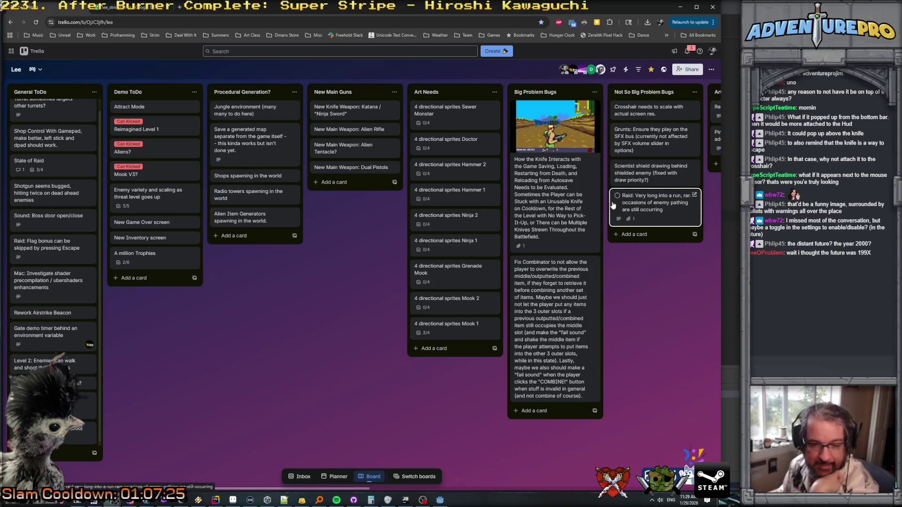
Step: Switch from Trello over to the Godot editor
{"action": "key", "text": "alt+Tab"}
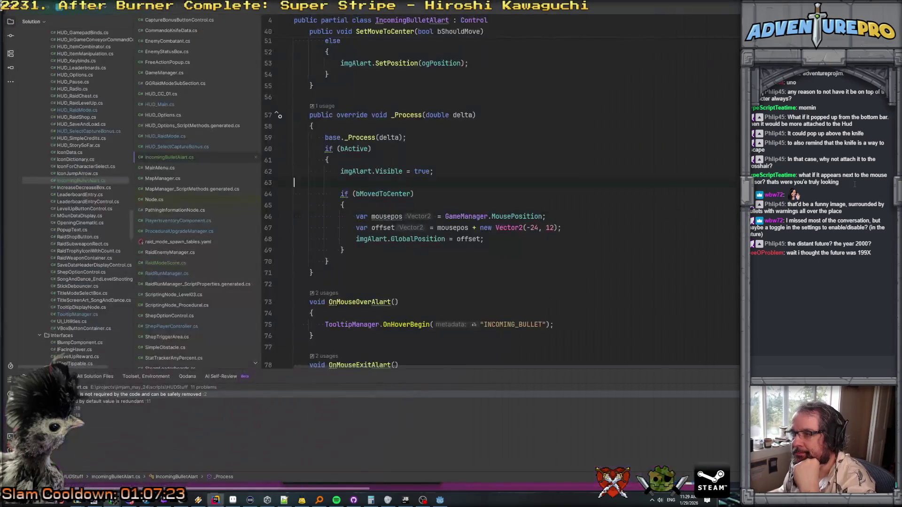
{"action": "scroll", "coordinate": [463, 257], "scroll_direction": "down", "scroll_amount": 1}
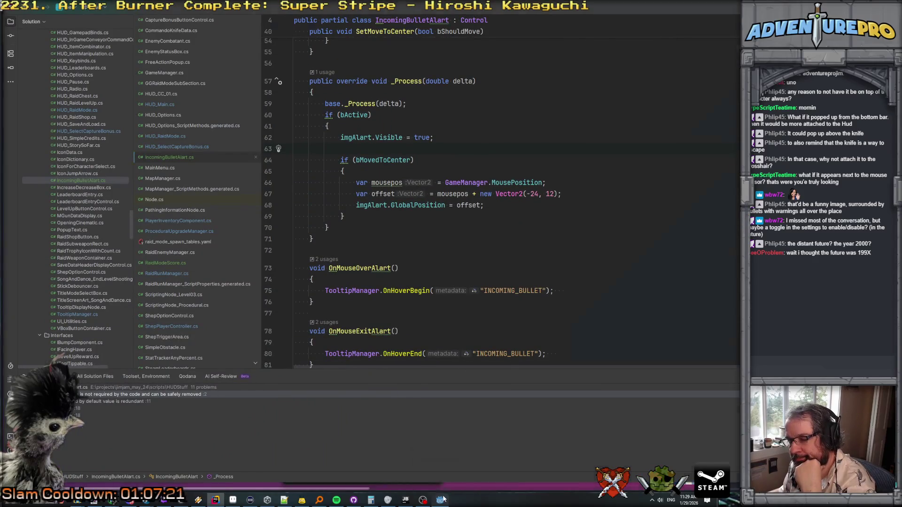
{"action": "left_click", "coordinate": [440, 500]}
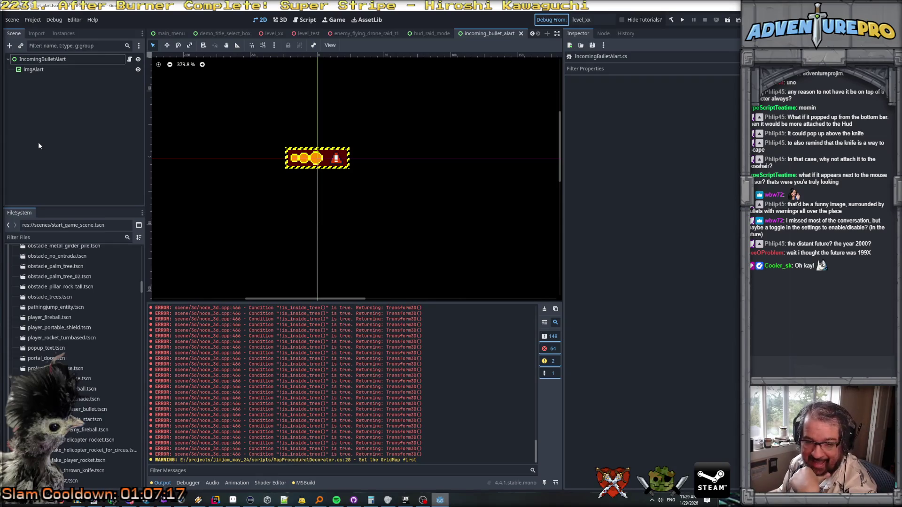
Step: Build and launch the game with F5, then start attacking the Evil Barricade
{"action": "key", "text": "F5"}
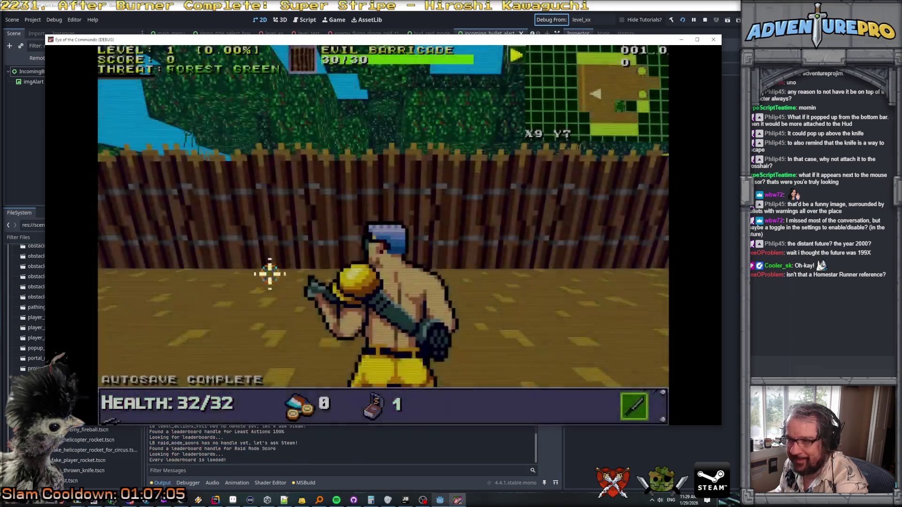
{"action": "left_click", "coordinate": [395, 207]}
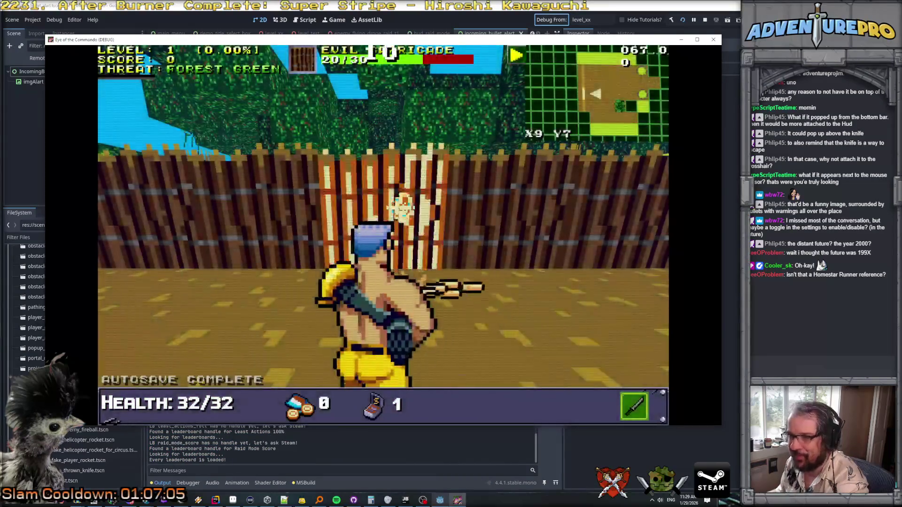
Step: Destroy the Evil Barricade, advance toward the stone pillar and kill the Nitro Mook
{"action": "left_click", "coordinate": [390, 197]}
{"action": "key", "text": "w"}
{"action": "key", "text": "w"}
{"action": "key", "text": "w"}
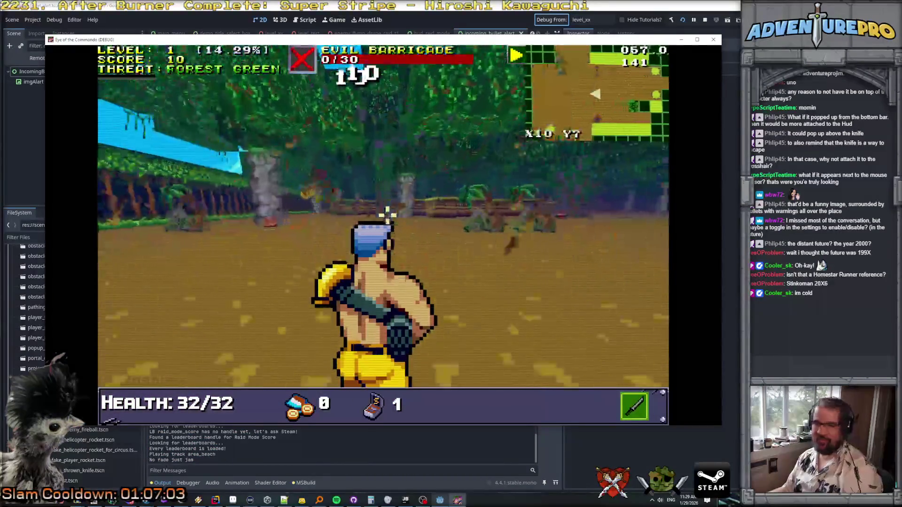
{"action": "key", "text": "w"}
{"action": "left_click", "coordinate": [322, 244]}
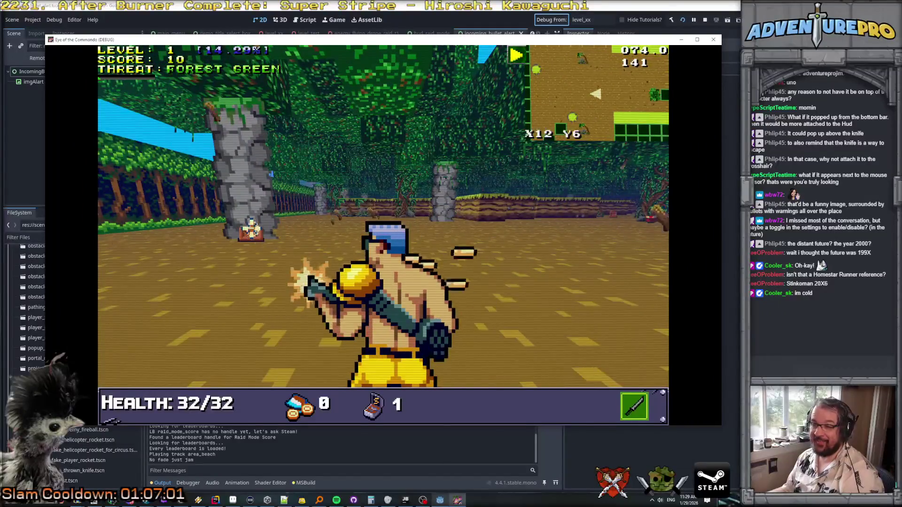
{"action": "key", "text": "w"}
{"action": "left_click", "coordinate": [282, 249]}
{"action": "key", "text": "e"}
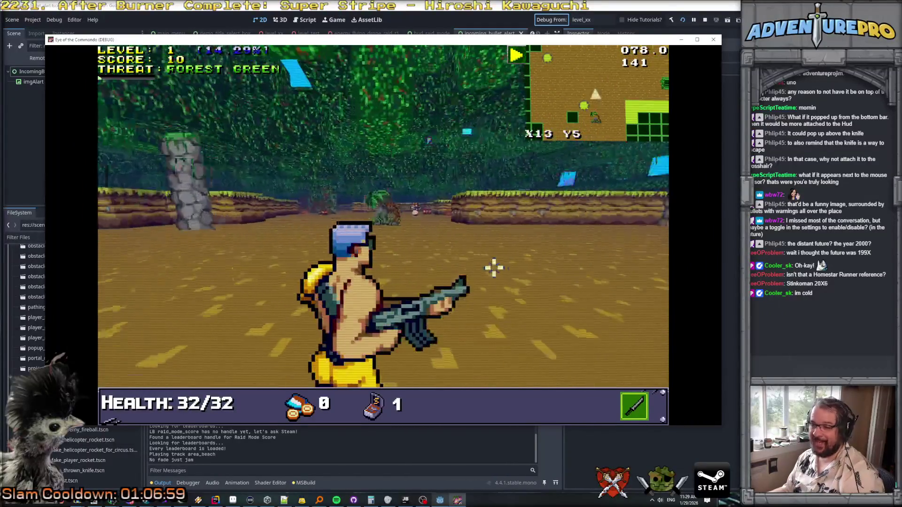
{"action": "key", "text": "w"}
{"action": "left_click", "coordinate": [426, 207]}
{"action": "left_click", "coordinate": [426, 206]}
{"action": "key", "text": "s"}
{"action": "left_click", "coordinate": [434, 209]}
Step: Pick up the Freedom Medal, then advance east and attack the next Nitro Mook
{"action": "key", "text": "s"}
{"action": "key", "text": "s"}
{"action": "key", "text": "s"}
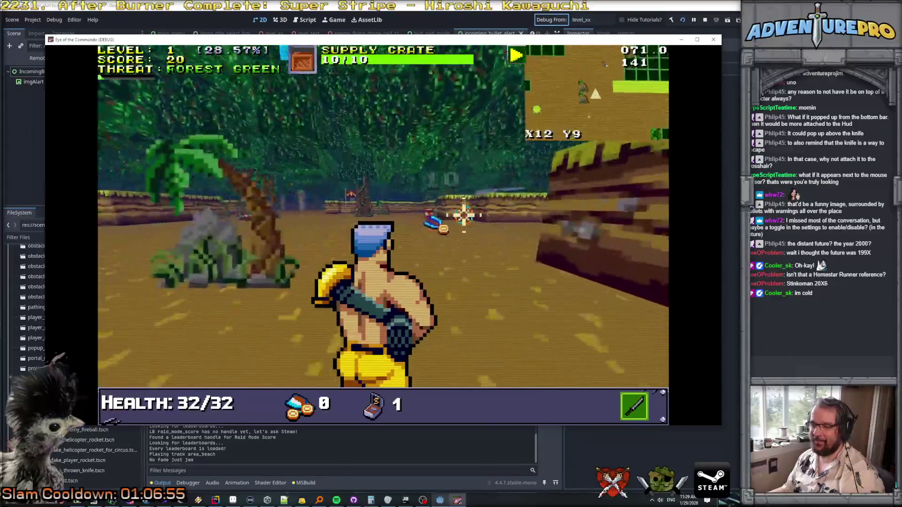
{"action": "key", "text": "a"}
{"action": "key", "text": "a"}
{"action": "key", "text": "s"}
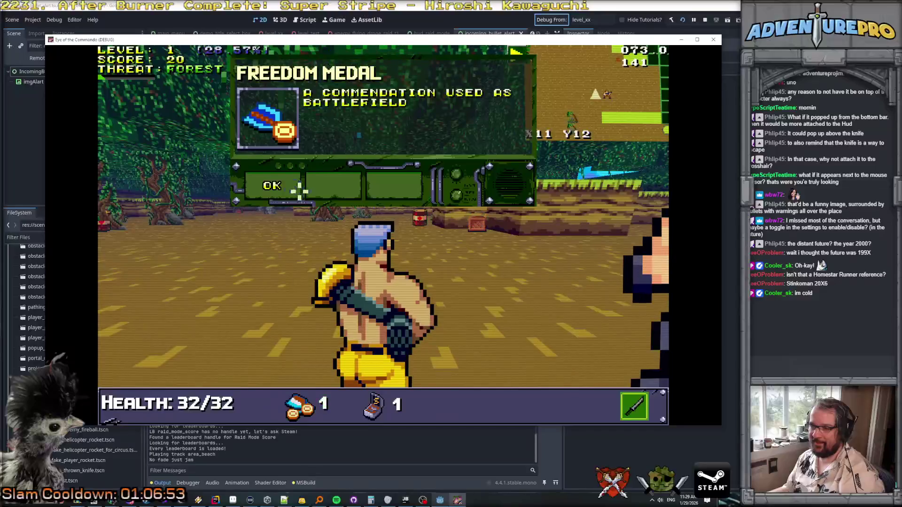
{"action": "key", "text": "e"}
{"action": "key", "text": "w"}
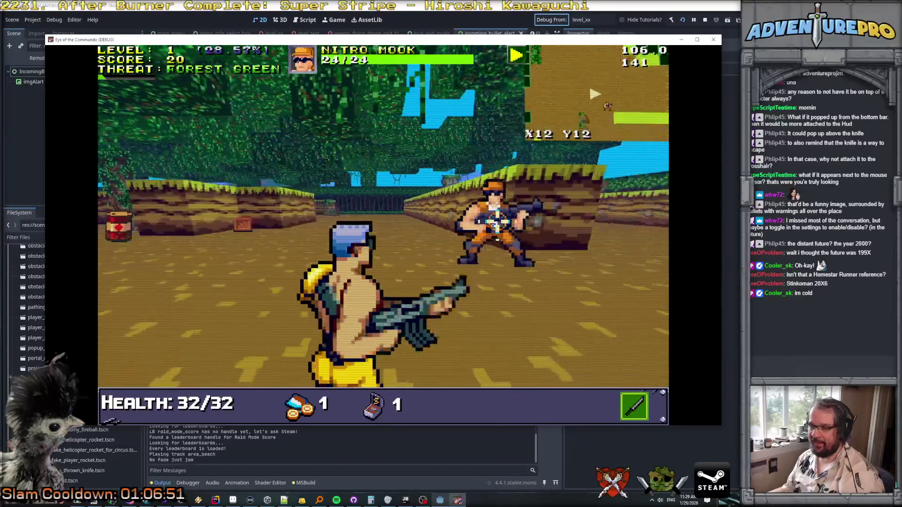
{"action": "key", "text": "w"}
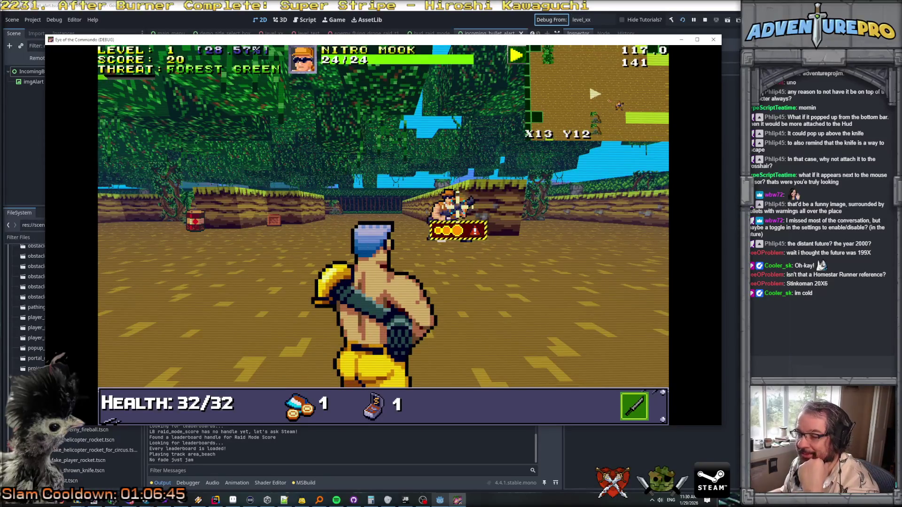
{"action": "left_click", "coordinate": [497, 271]}
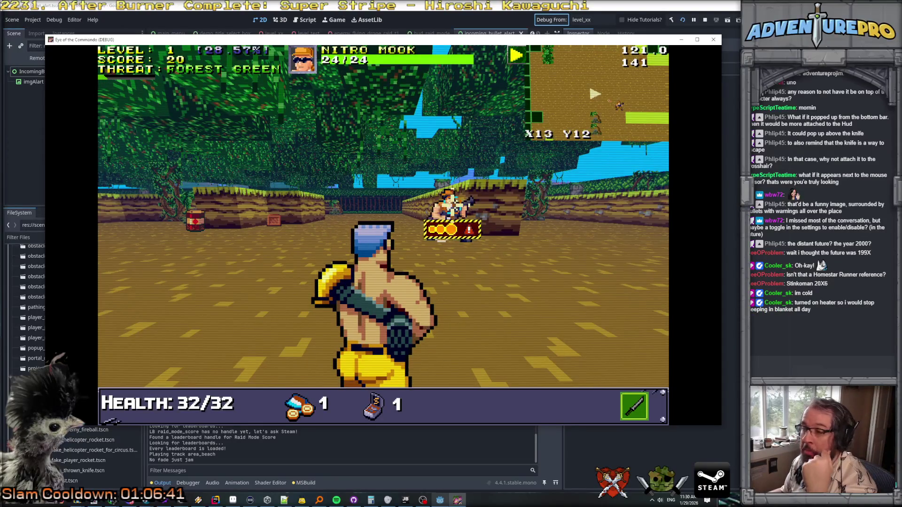
{"action": "mouse_move", "coordinate": [380, 59]}
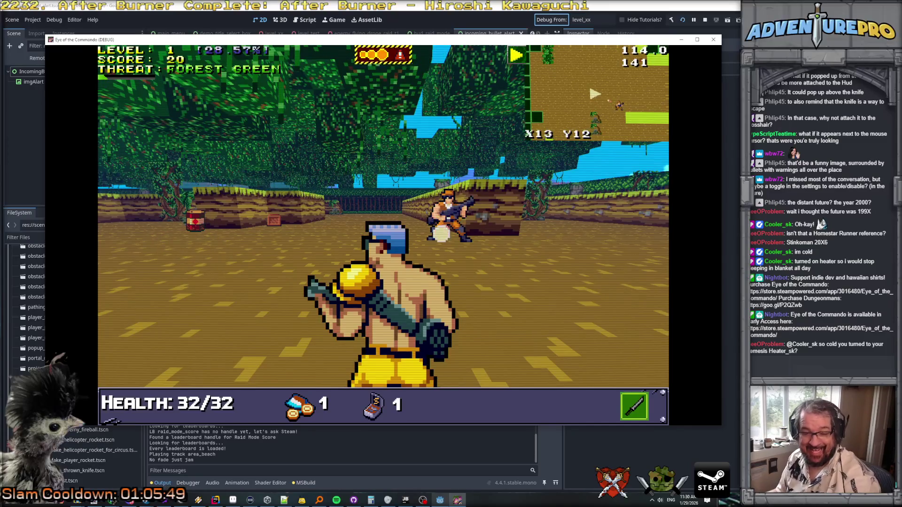
Step: Attack the Nitro Mook and forest targets, then throw a knife at the NITRO MOOK
{"action": "key", "text": "alt+Tab"}
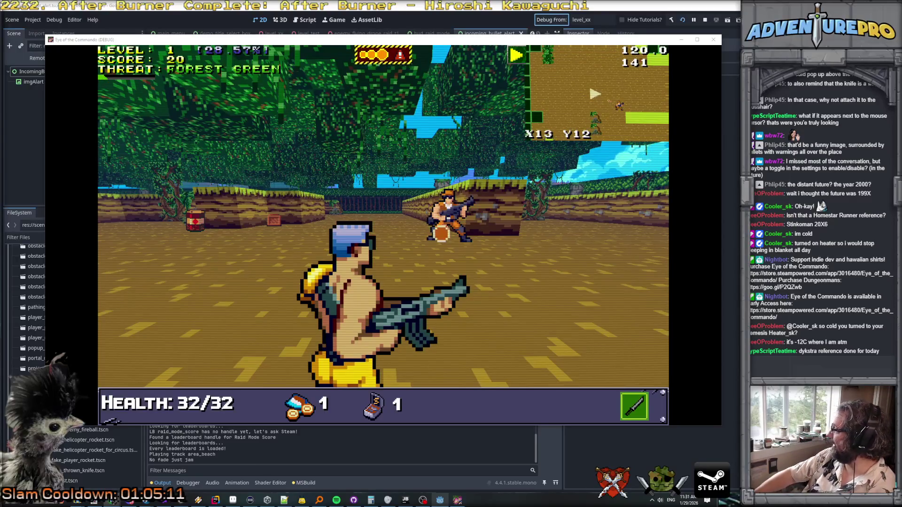
{"action": "left_click", "coordinate": [358, 300]}
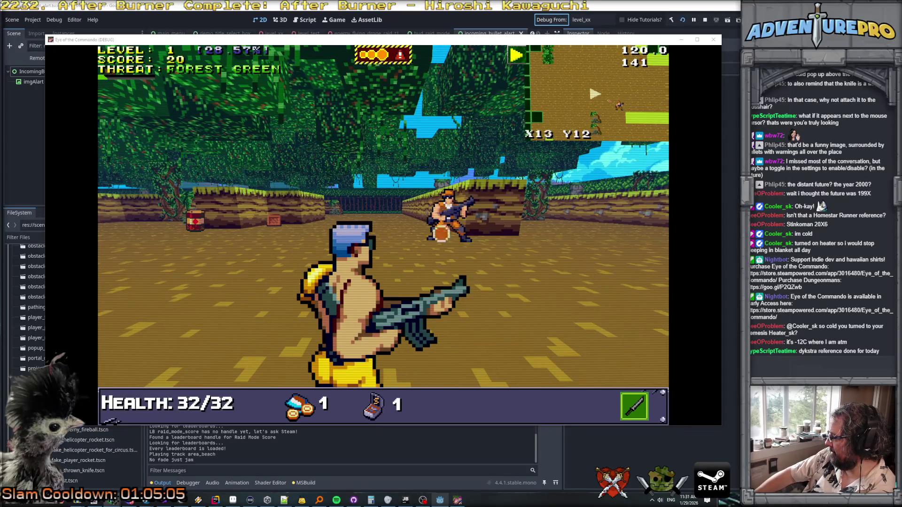
{"action": "left_click", "coordinate": [330, 138]}
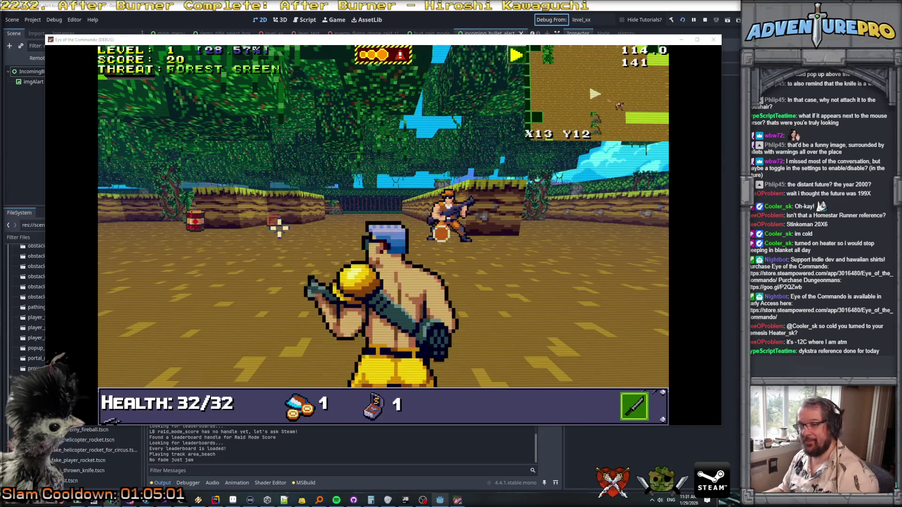
{"action": "mouse_move", "coordinate": [192, 218]}
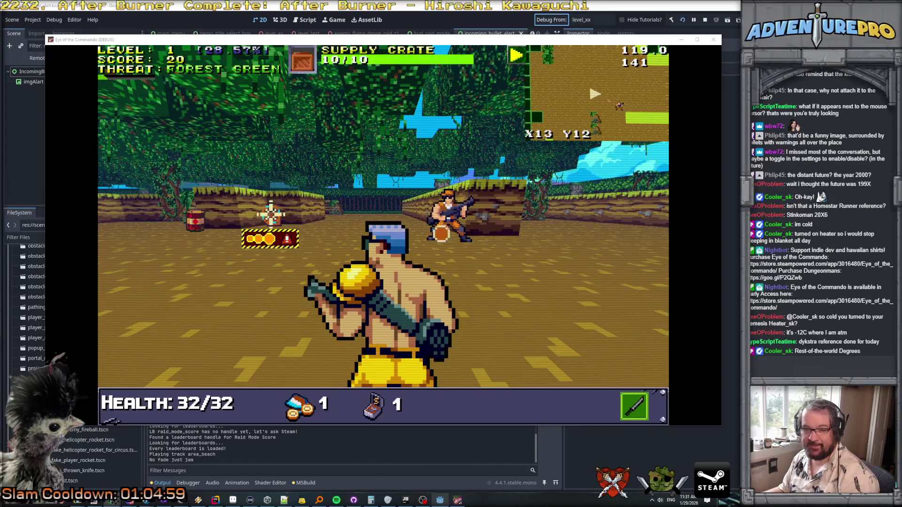
{"action": "mouse_move", "coordinate": [447, 209]}
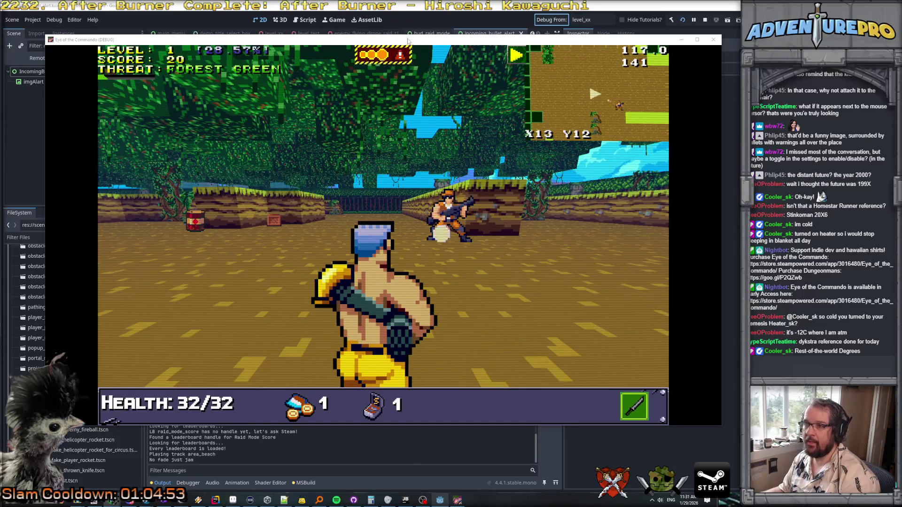
{"action": "left_click", "coordinate": [409, 173]}
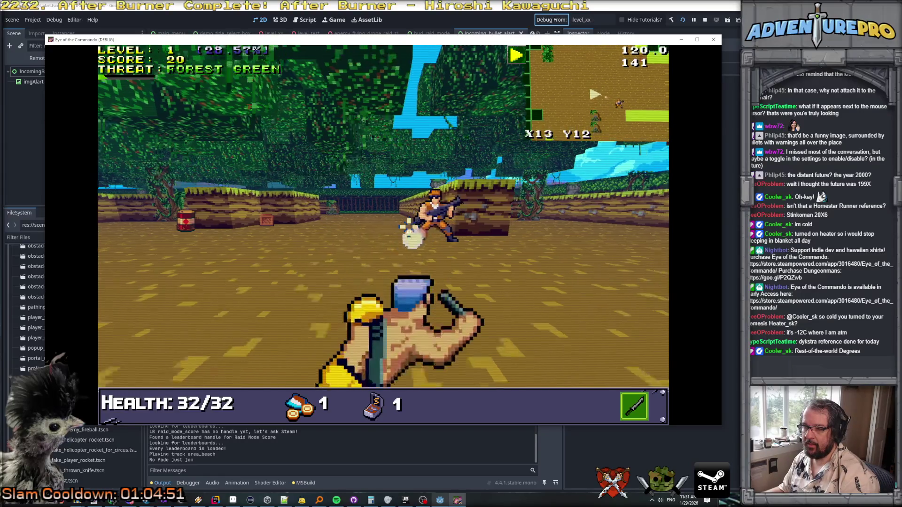
Step: Kill the NITRO MOOK and destroy the supply crate and exploding barrel
{"action": "left_click", "coordinate": [394, 216]}
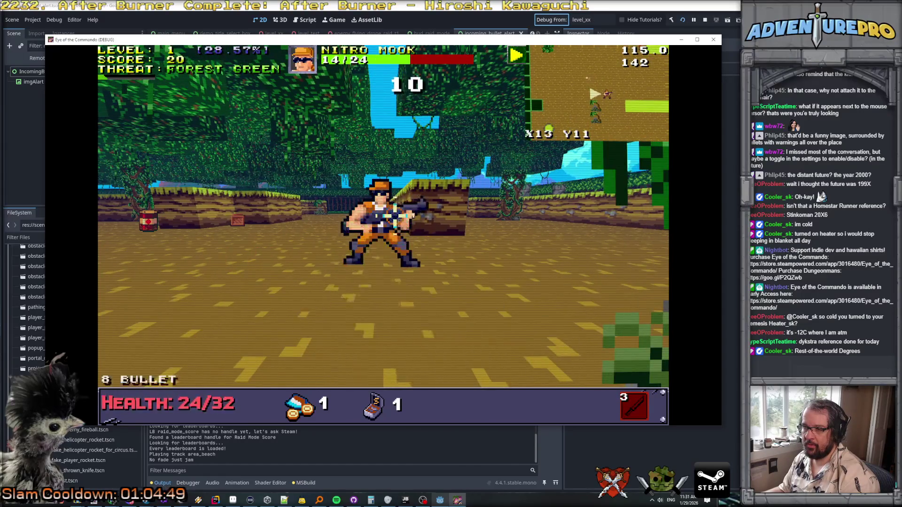
{"action": "left_click", "coordinate": [312, 251]}
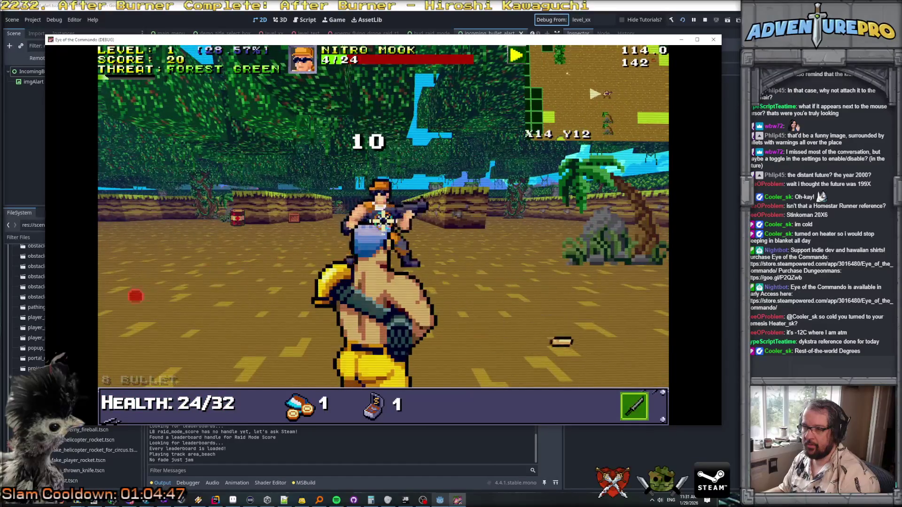
{"action": "left_click", "coordinate": [382, 219]}
{"action": "left_click", "coordinate": [276, 218]}
{"action": "left_click", "coordinate": [281, 216]}
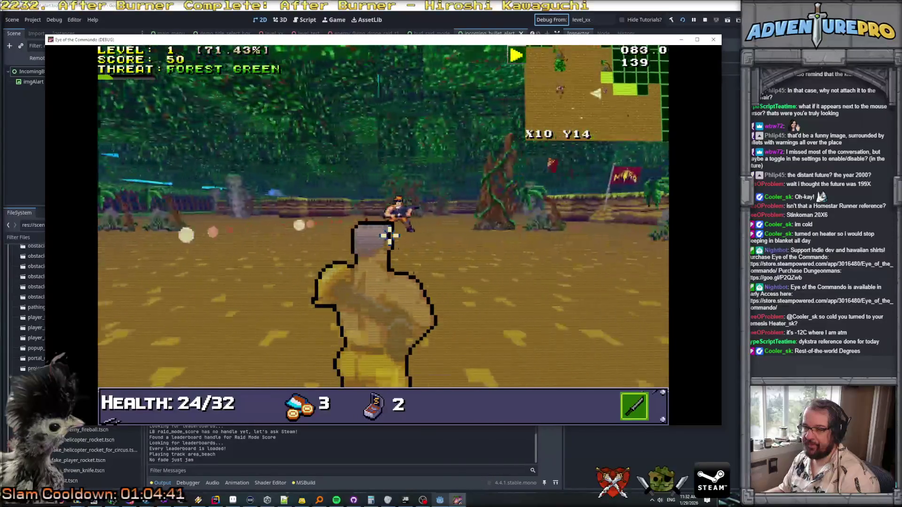
Step: Shoot down the next NITRO MOOKs to reach level 2
{"action": "left_click", "coordinate": [371, 199]}
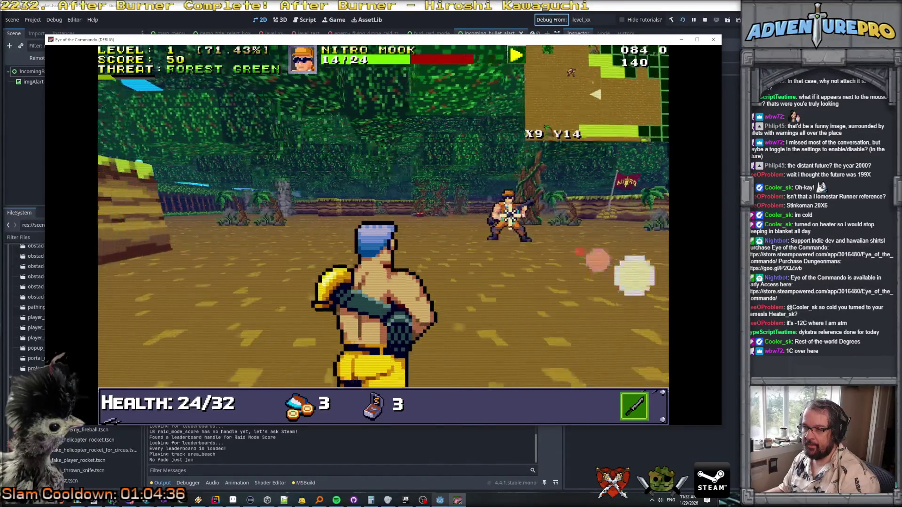
{"action": "left_click", "coordinate": [606, 221]}
{"action": "left_click", "coordinate": [375, 221]}
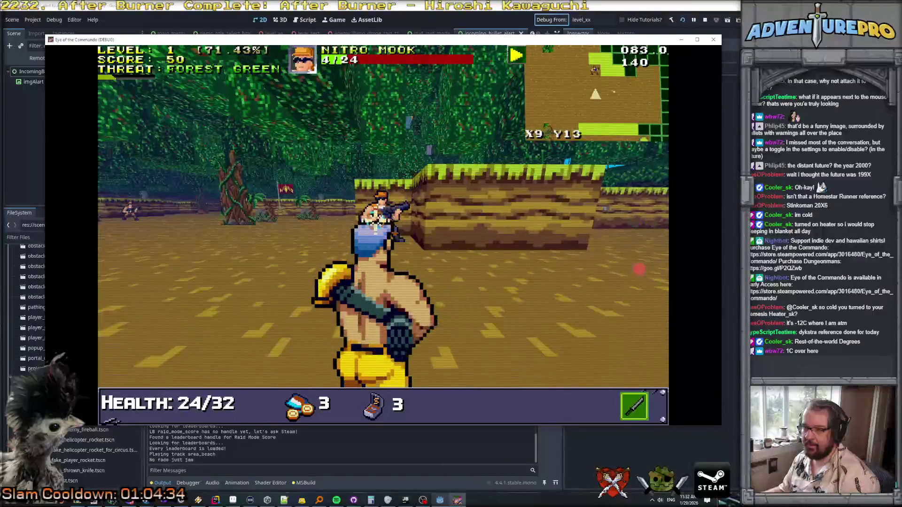
{"action": "left_click", "coordinate": [377, 209]}
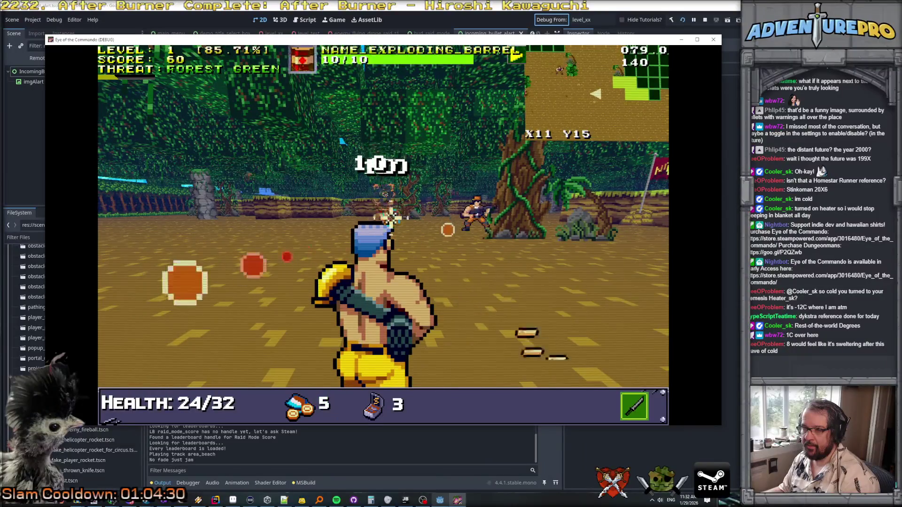
{"action": "left_click", "coordinate": [476, 208]}
{"action": "left_click", "coordinate": [473, 212]}
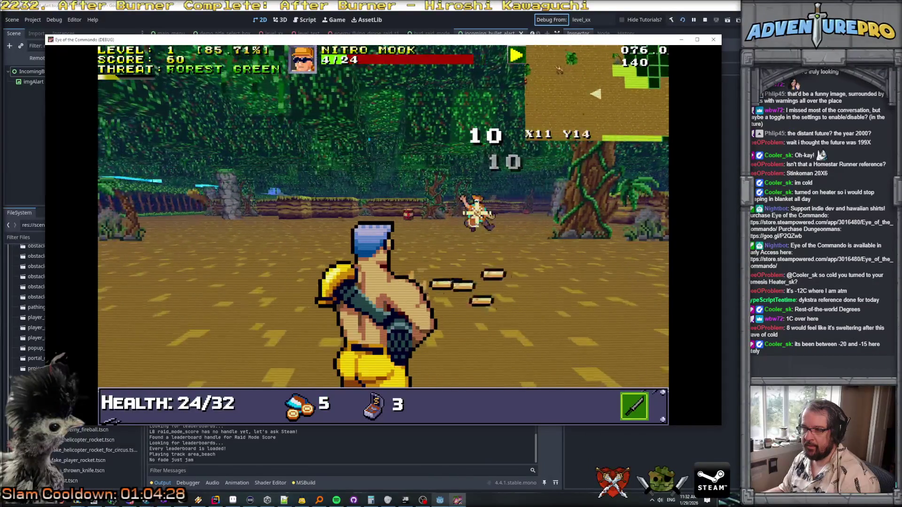
{"action": "left_click", "coordinate": [477, 212]}
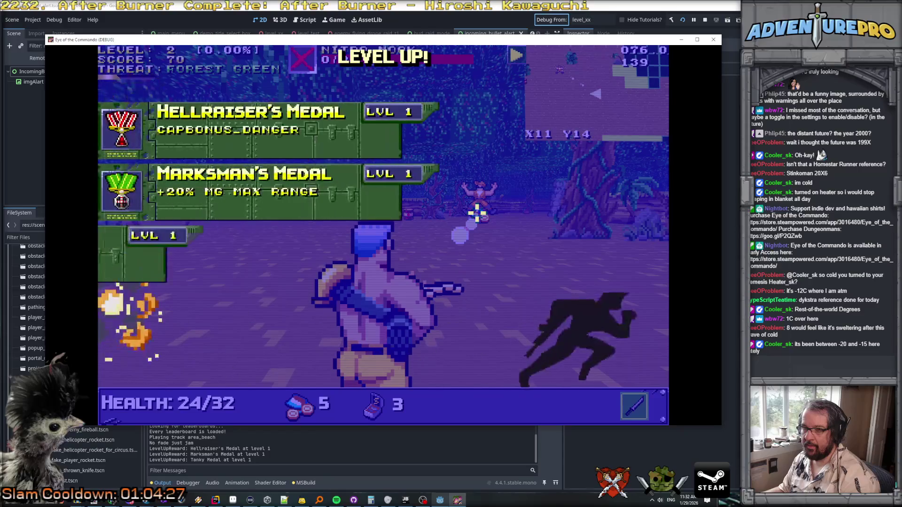
Step: Pick the Tanky Medal reward, grab the BATTLE CHICKEN, and fire at the next NITRO MOOK
{"action": "left_click", "coordinate": [207, 249]}
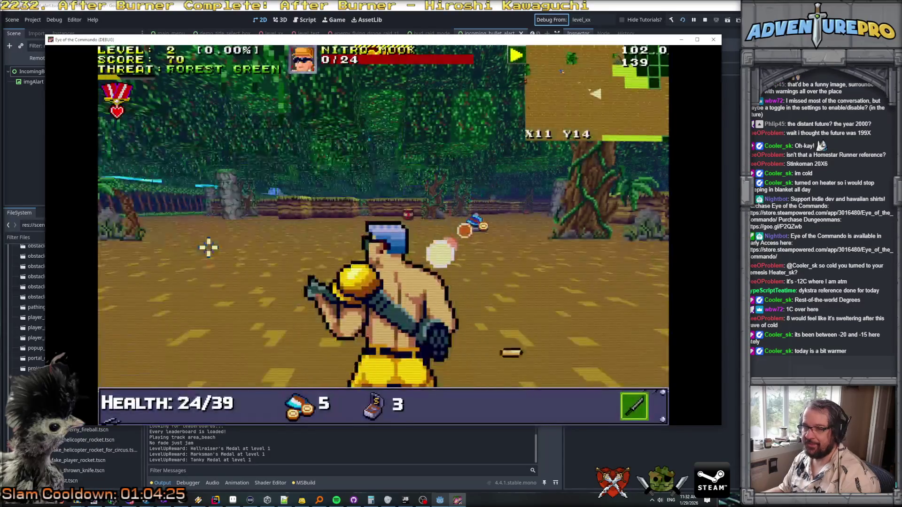
{"action": "key", "text": "w"}
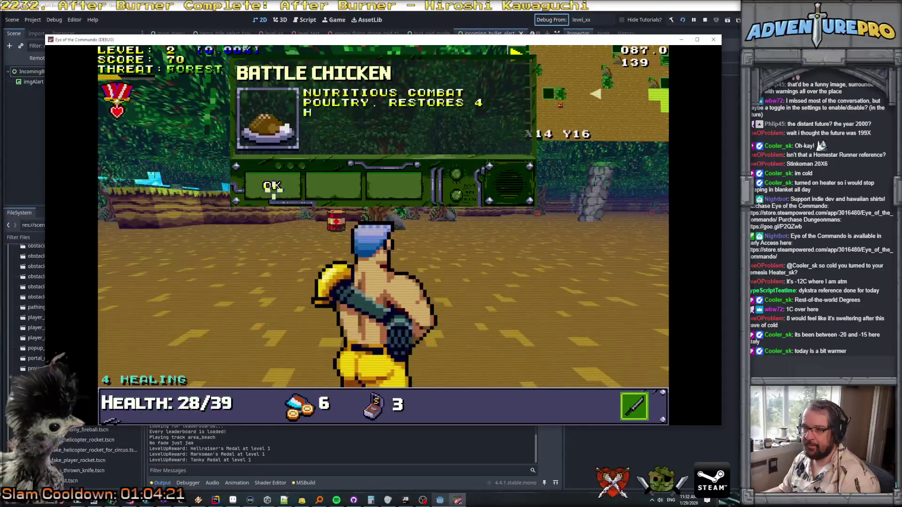
{"action": "left_click", "coordinate": [336, 213]}
{"action": "key", "text": "w"}
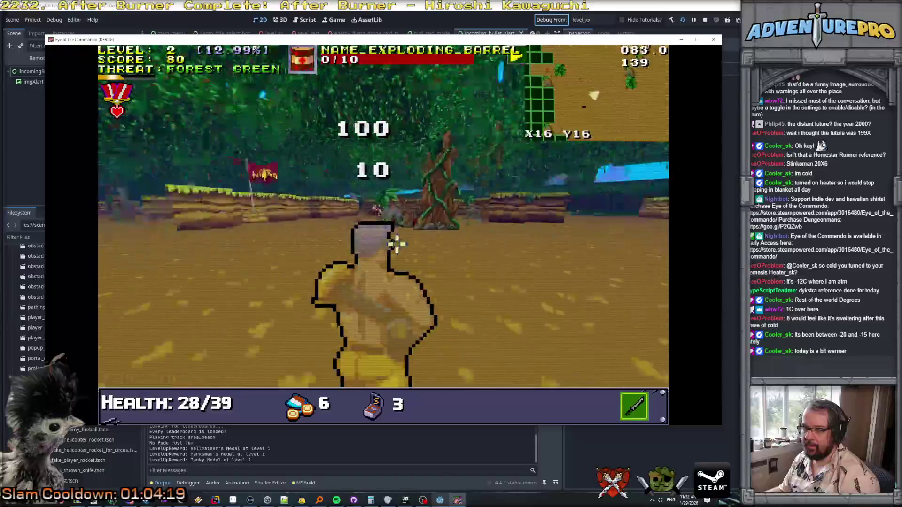
{"action": "key", "text": "w"}
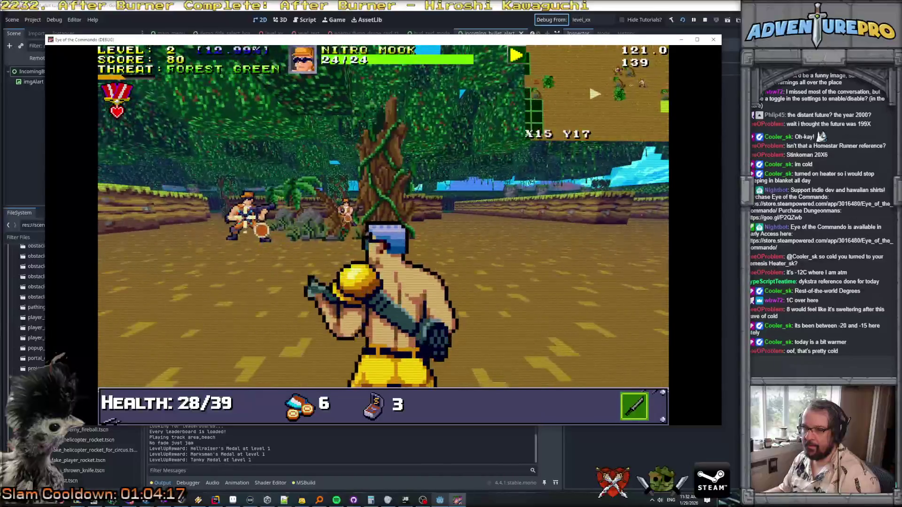
{"action": "key", "text": "w"}
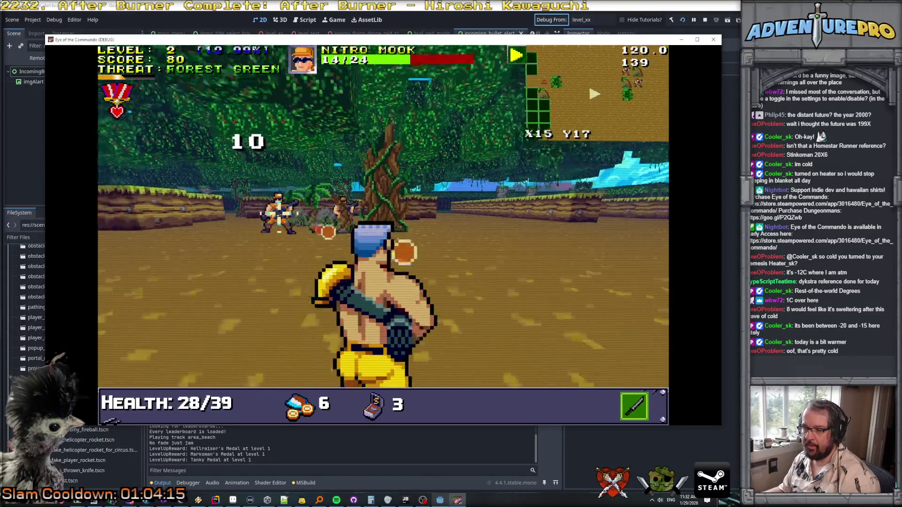
{"action": "left_click", "coordinate": [336, 213]}
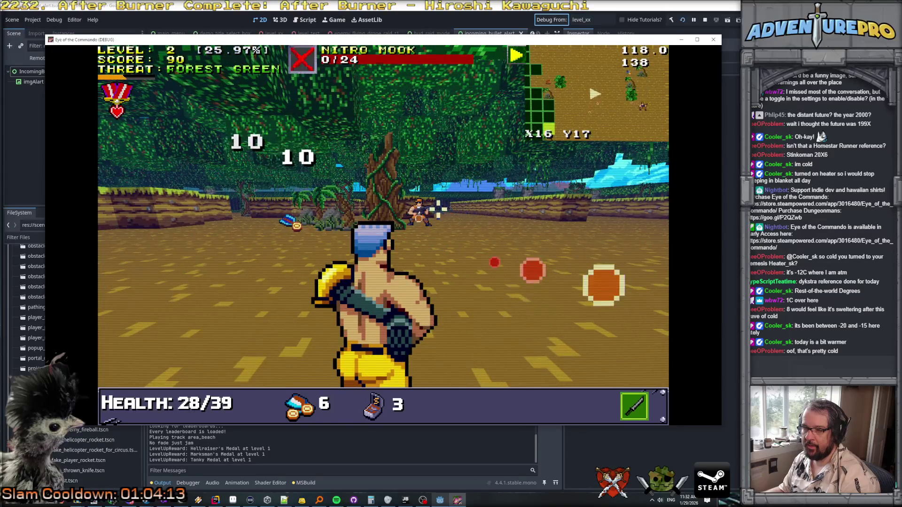
Step: Advance collecting ammo, kill a NITRO MOOK, and shoot open the supply crate for healing
{"action": "key", "text": "w"}
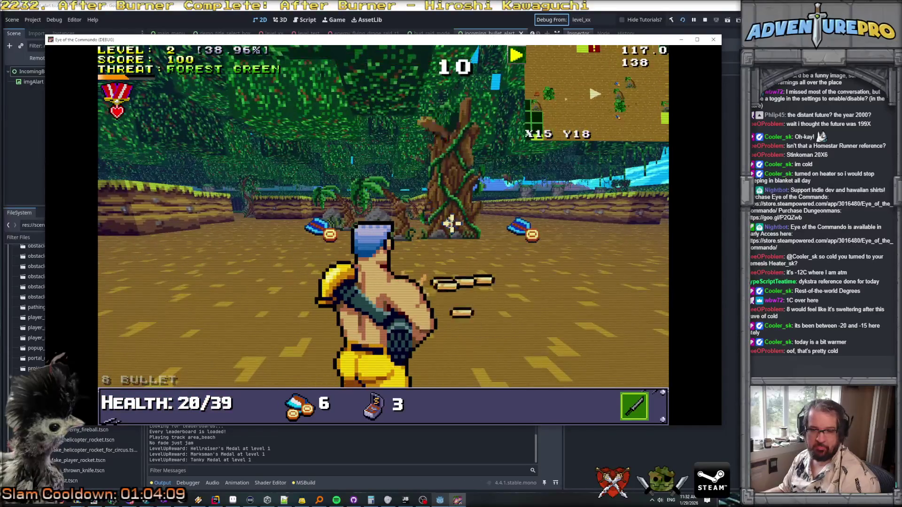
{"action": "key", "text": "w"}
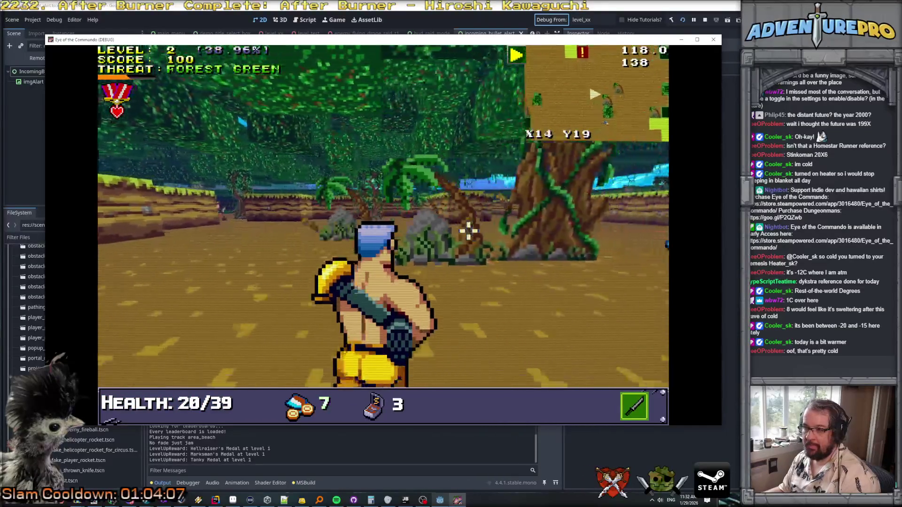
{"action": "key", "text": "w"}
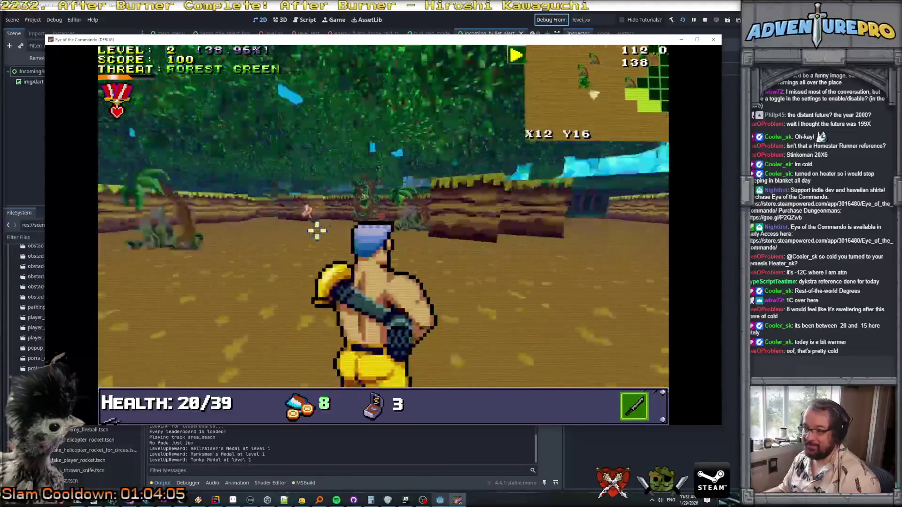
{"action": "key", "text": "w"}
{"action": "left_click", "coordinate": [427, 218]}
{"action": "left_click", "coordinate": [509, 214]}
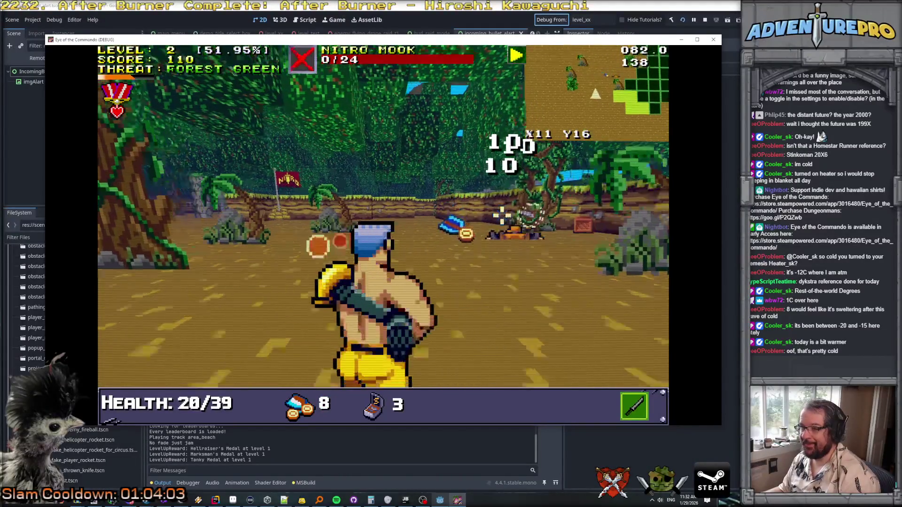
{"action": "key", "text": "w"}
{"action": "key", "text": "w"}
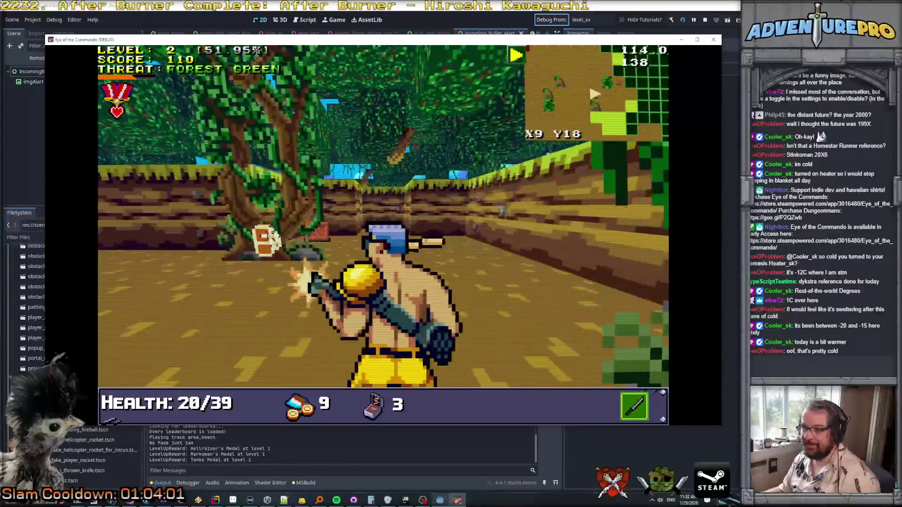
{"action": "left_click", "coordinate": [277, 242]}
{"action": "key", "text": "w"}
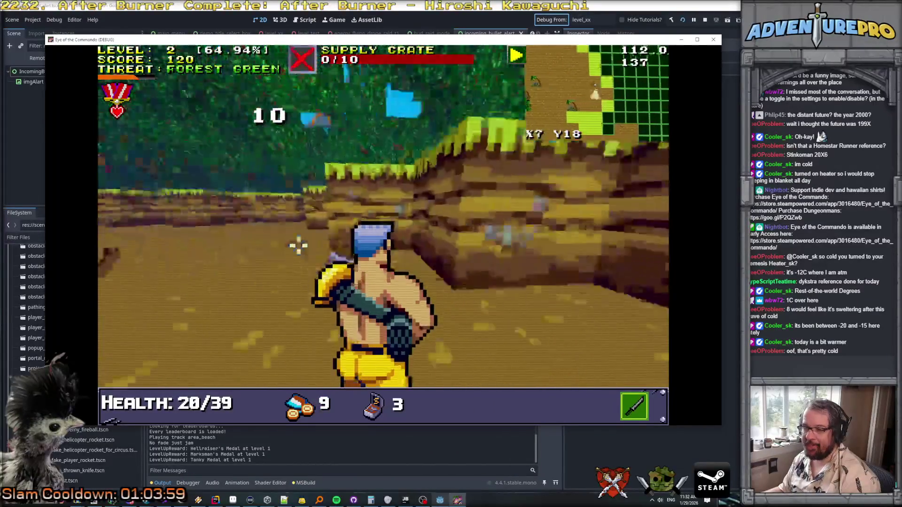
{"action": "key", "text": "w"}
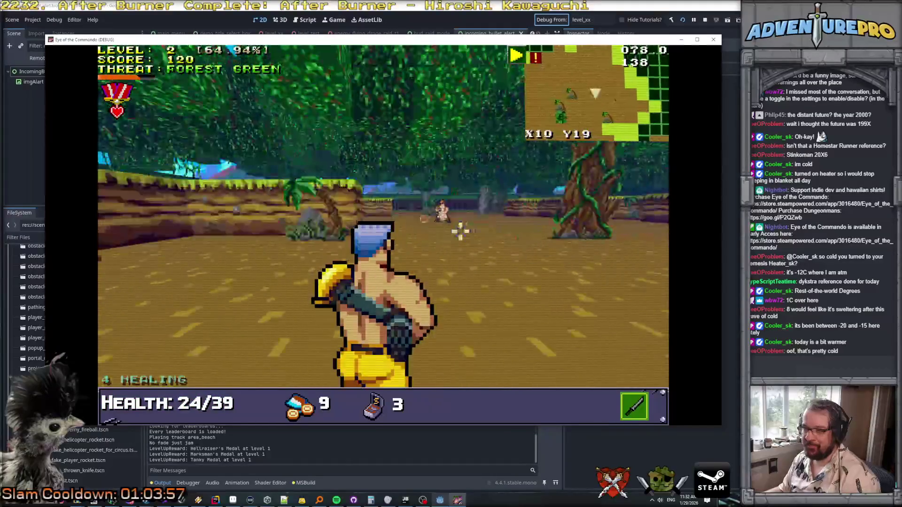
Step: Push deeper into the forest, killing the remaining Nitro Mooks to reach level 3
{"action": "left_click", "coordinate": [411, 208]}
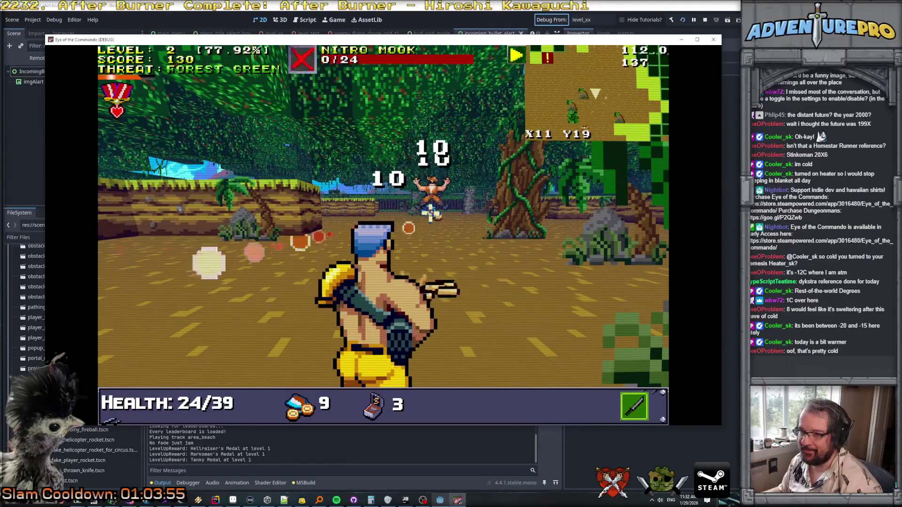
{"action": "key", "text": "w"}
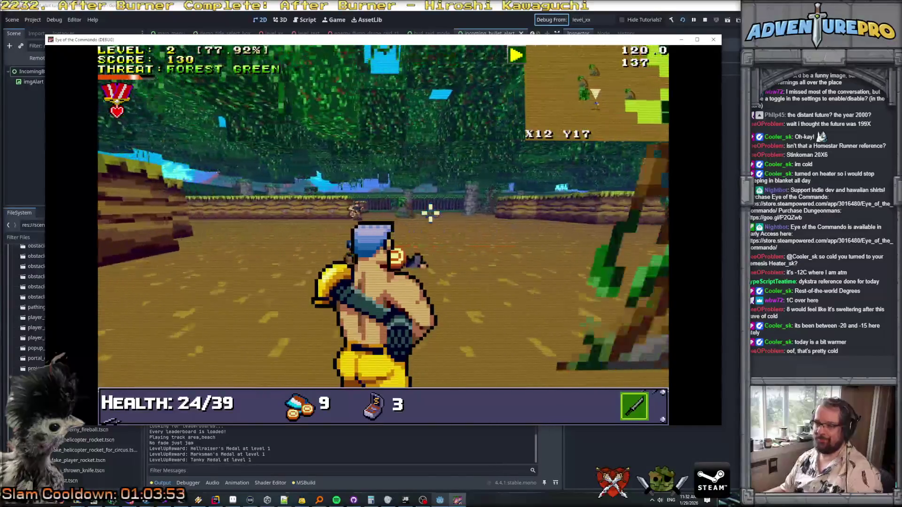
{"action": "key", "text": "w"}
{"action": "key", "text": "w"}
{"action": "left_click", "coordinate": [346, 212]}
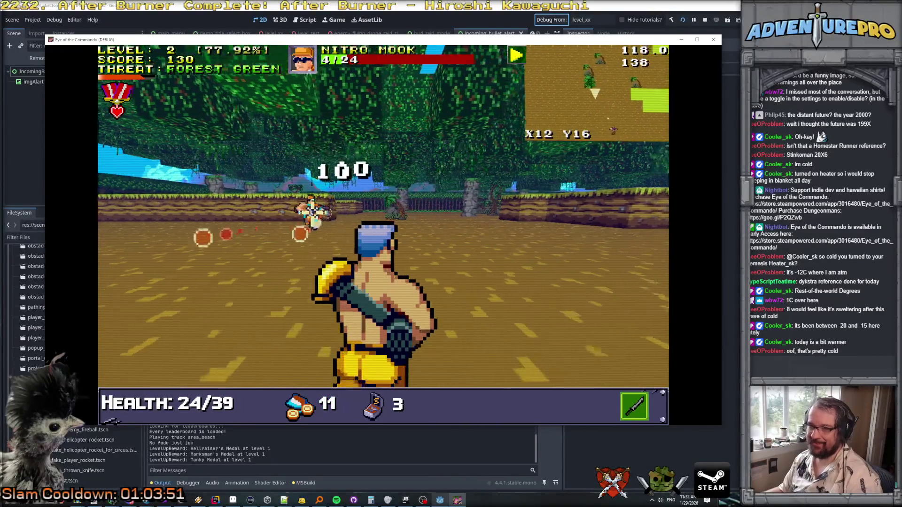
{"action": "left_click", "coordinate": [309, 212]}
{"action": "key", "text": "w"}
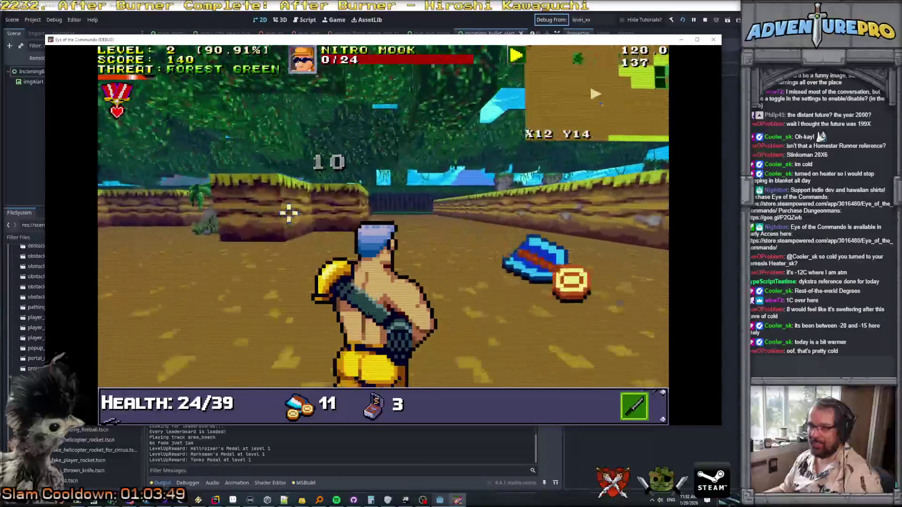
{"action": "key", "text": "w"}
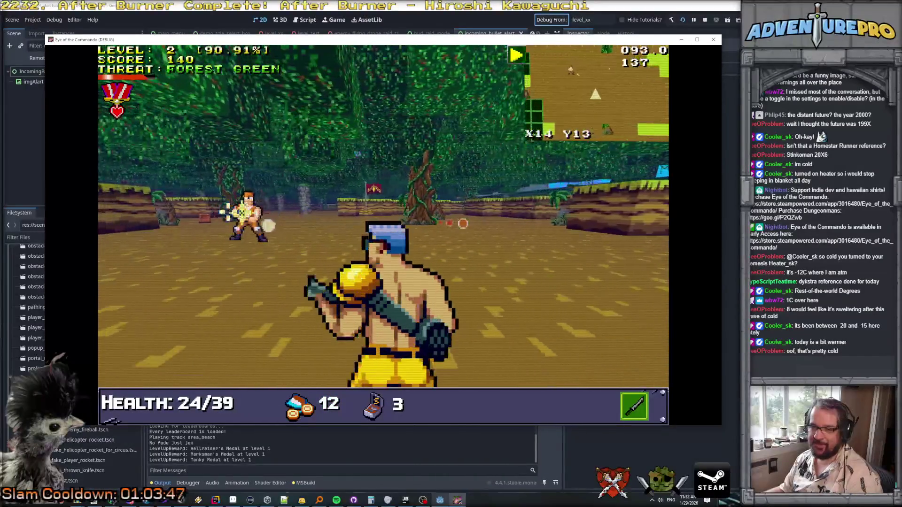
{"action": "key", "text": "w"}
{"action": "left_click", "coordinate": [311, 212]}
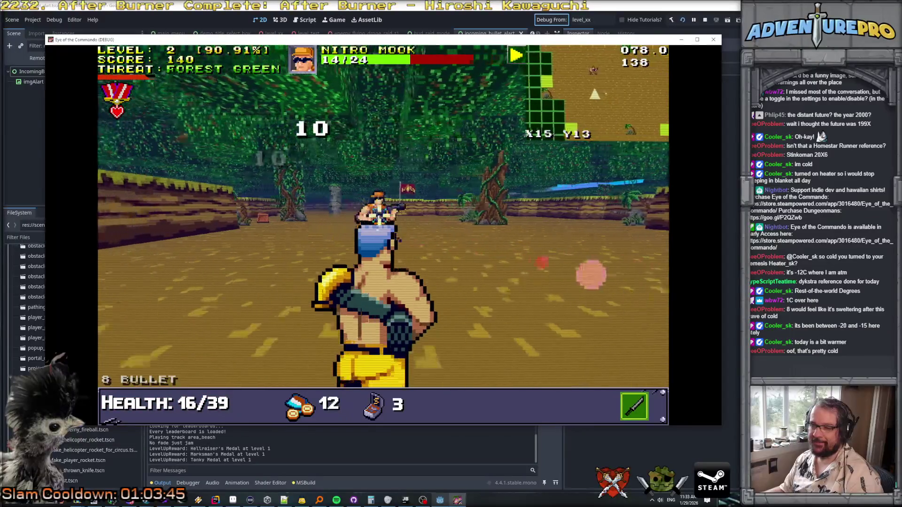
{"action": "key", "text": "w"}
{"action": "left_click", "coordinate": [385, 211]}
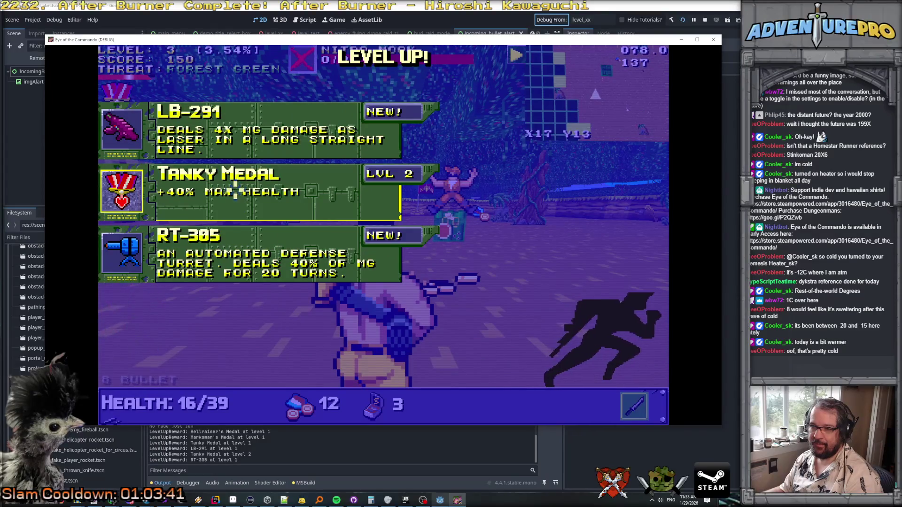
Step: Take the Tanky Medal reward, walk up to the flag, and switch to the code editor
{"action": "left_click", "coordinate": [243, 207]}
{"action": "key", "text": "s"}
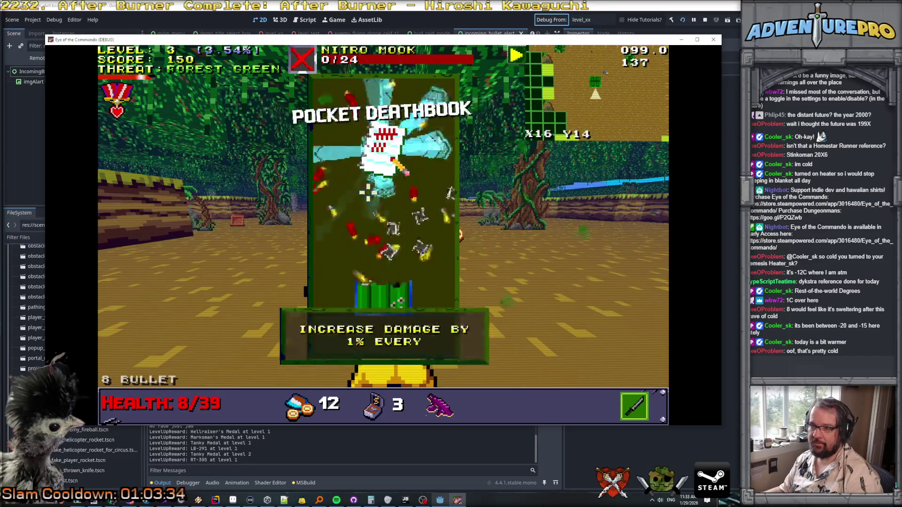
{"action": "key", "text": "s"}
{"action": "key", "text": "w"}
{"action": "key", "text": "w"}
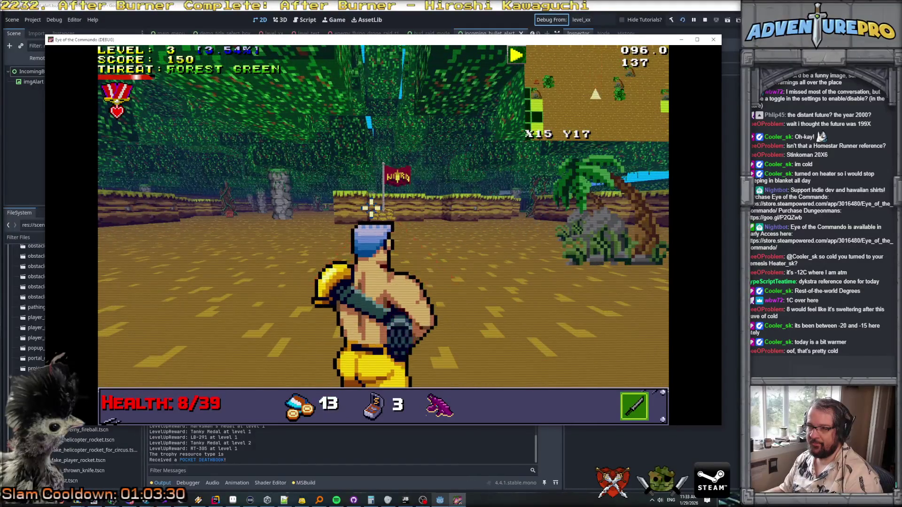
{"action": "key", "text": "w"}
{"action": "key", "text": "w"}
{"action": "key", "text": "w"}
{"action": "key", "text": "w"}
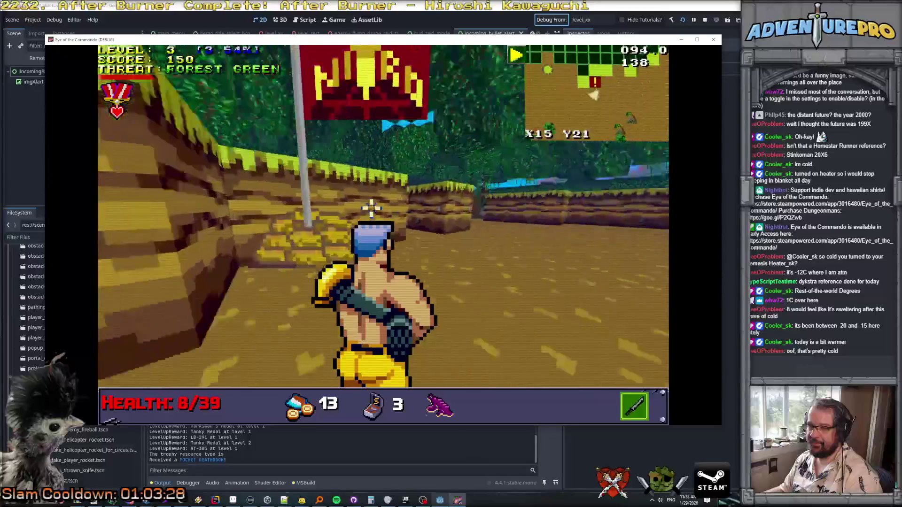
{"action": "key", "text": "a"}
{"action": "key", "text": "d"}
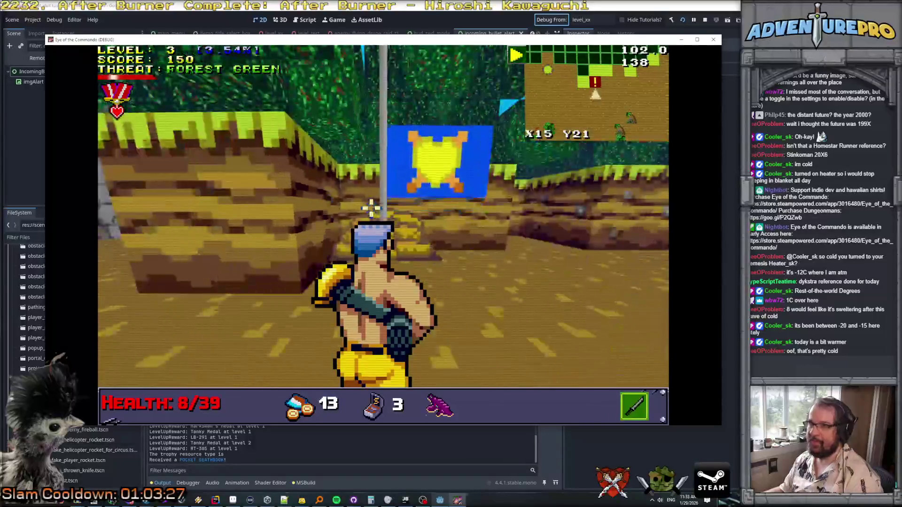
{"action": "key", "text": "alt+Tab"}
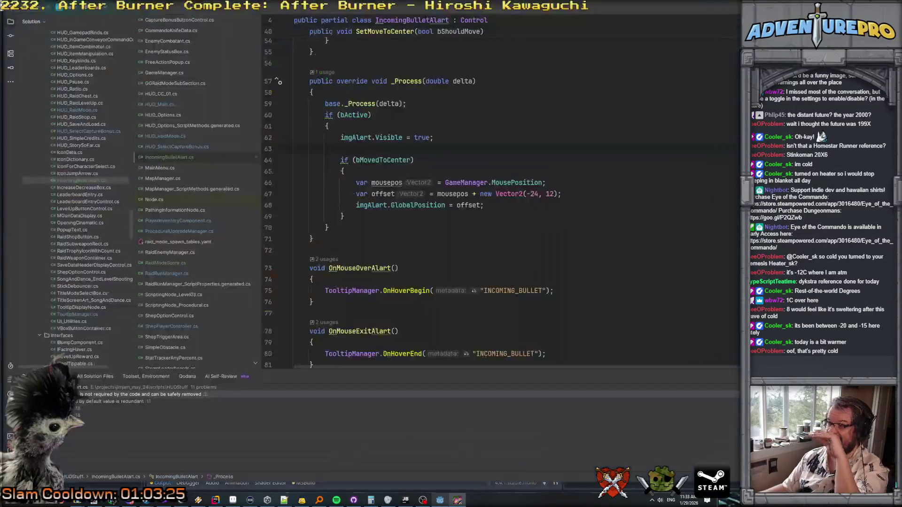
Step: Search 'flag' across the project and open CapturableFlag.cs
{"action": "key", "text": "shift"}
{"action": "key", "text": "shift"}
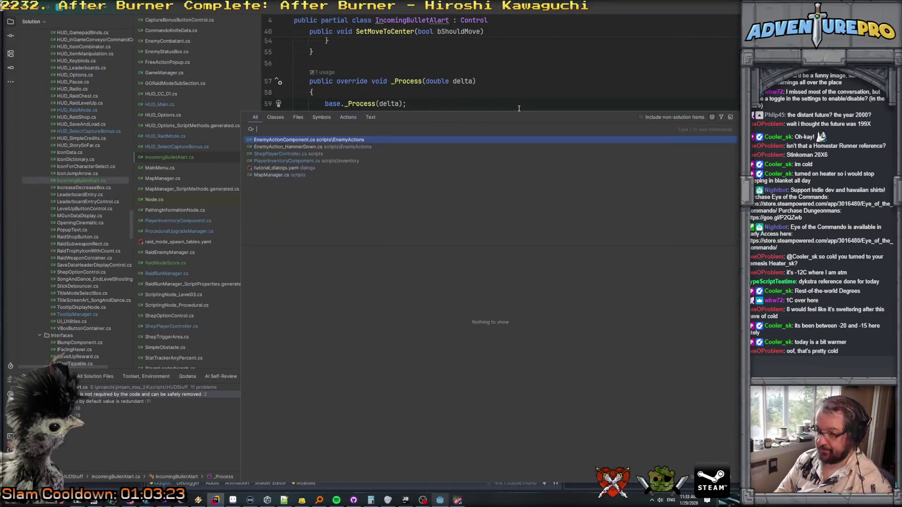
{"action": "type", "text": "flag"}
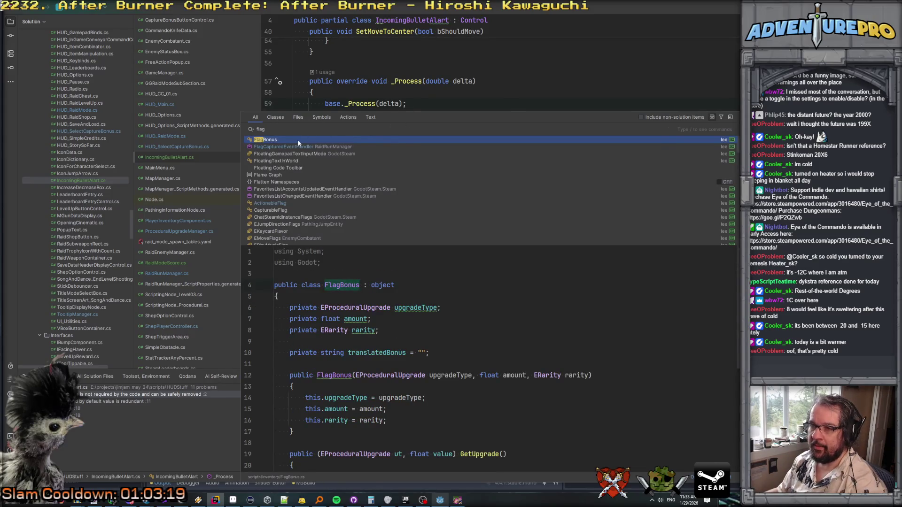
{"action": "left_click", "coordinate": [298, 201]}
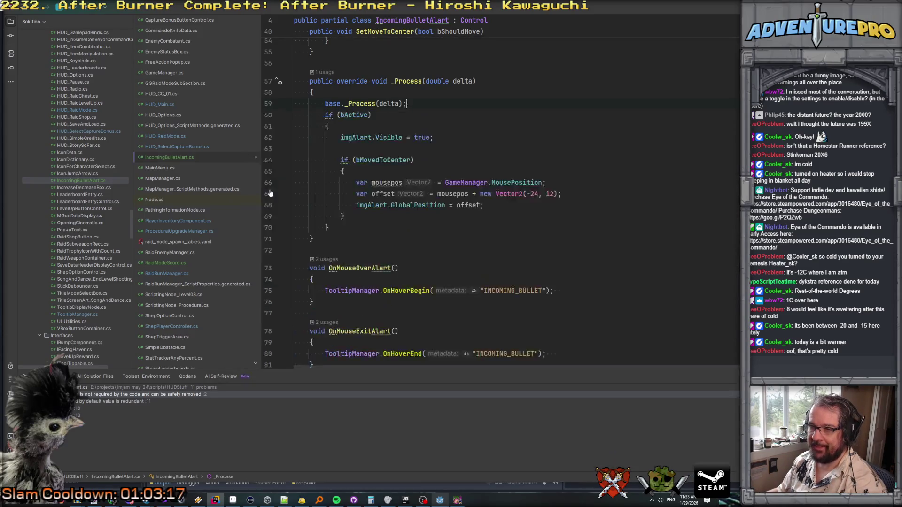
{"action": "scroll", "coordinate": [409, 140], "scroll_direction": "down", "scroll_amount": 3}
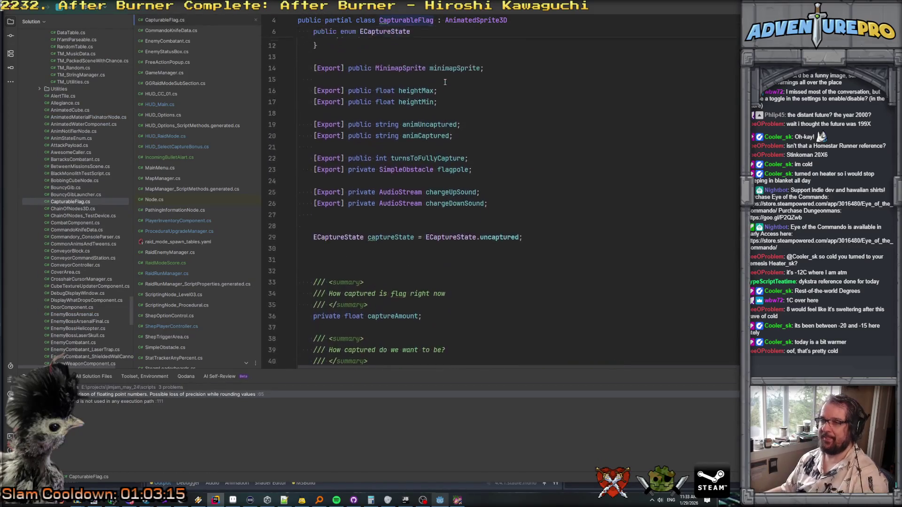
{"action": "scroll", "coordinate": [445, 82], "scroll_direction": "up", "scroll_amount": 2}
Step: Jump to the MinimapSprite class definition, then bring the running game back
{"action": "left_click", "coordinate": [398, 128]}
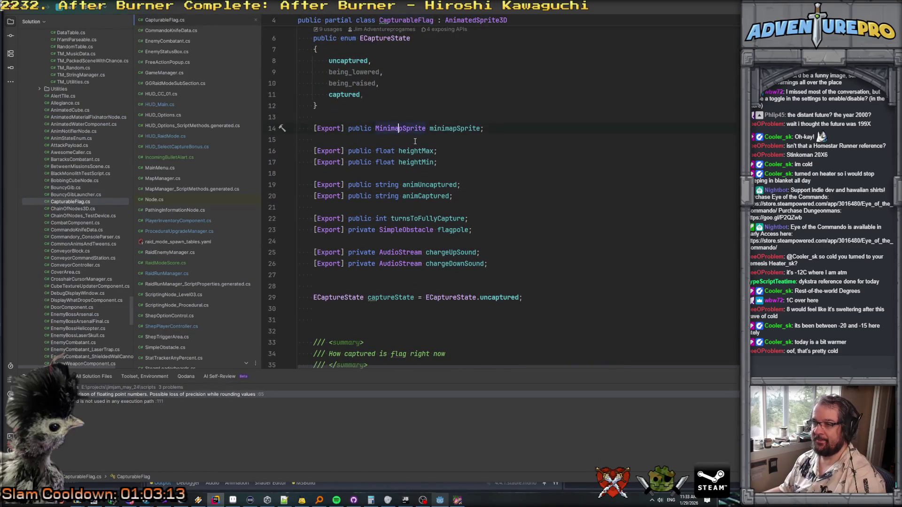
{"action": "left_click", "coordinate": [391, 129], "text": "ctrl"}
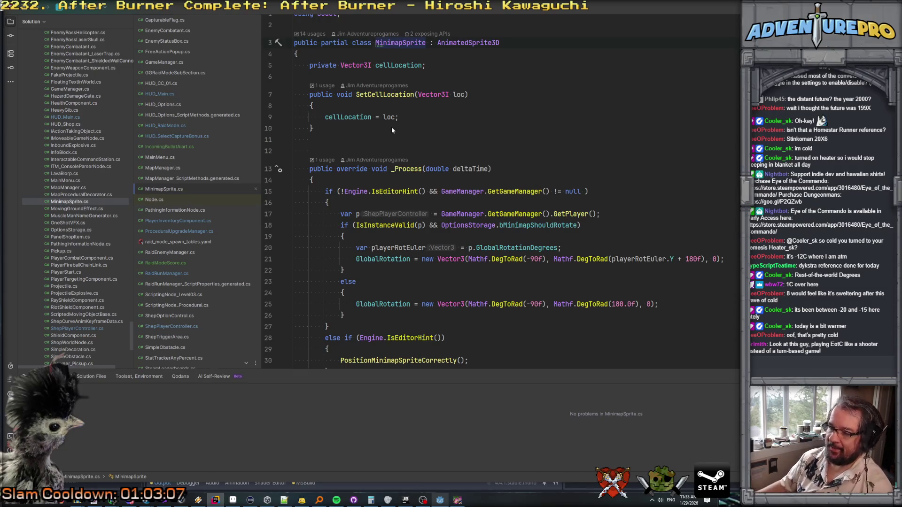
{"action": "scroll", "coordinate": [448, 216], "scroll_direction": "down", "scroll_amount": 6}
{"action": "scroll", "coordinate": [448, 216], "scroll_direction": "up", "scroll_amount": 6}
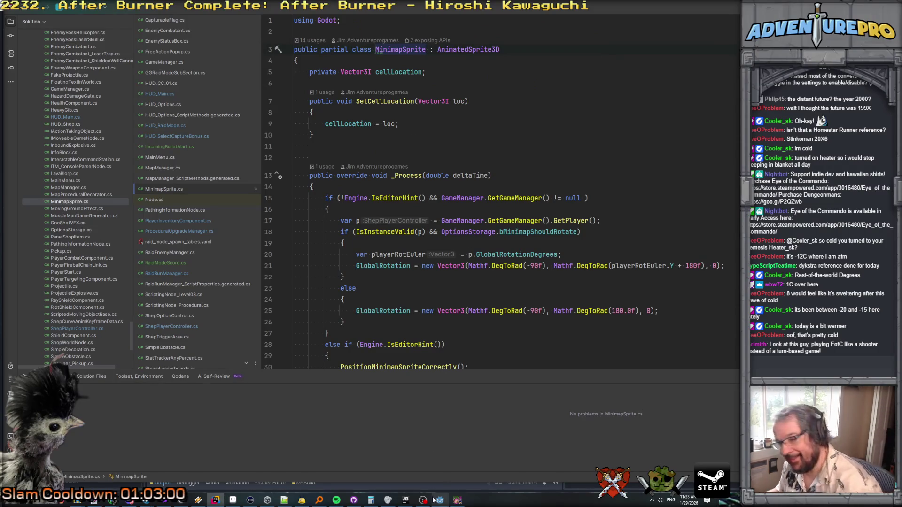
{"action": "left_click", "coordinate": [457, 500]}
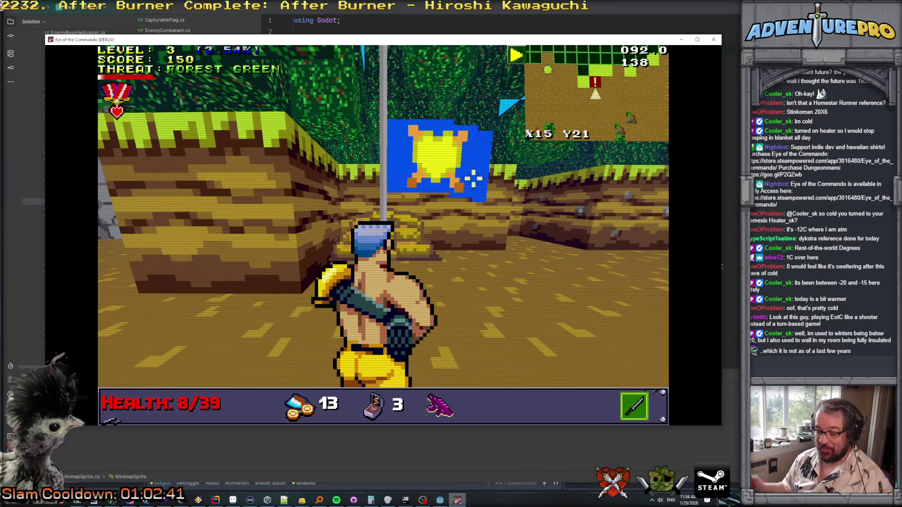
Step: Choose the Epic +8.75 Ninjutsu capture bonus and resume walking forward
{"action": "key", "text": "g"}
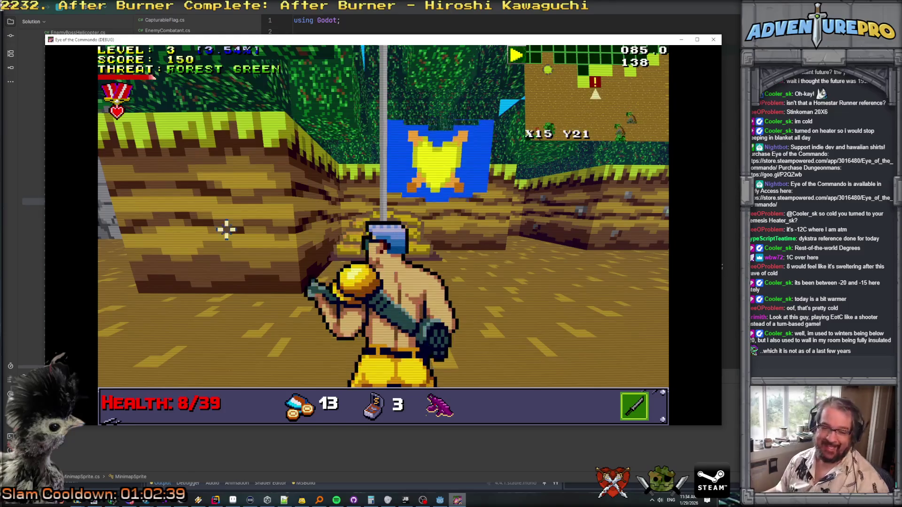
{"action": "key", "text": "g"}
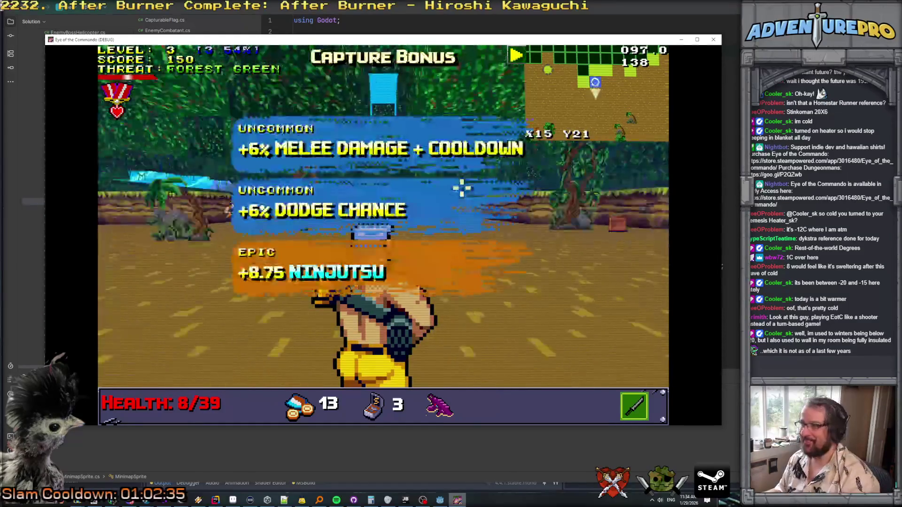
{"action": "mouse_move", "coordinate": [333, 273]}
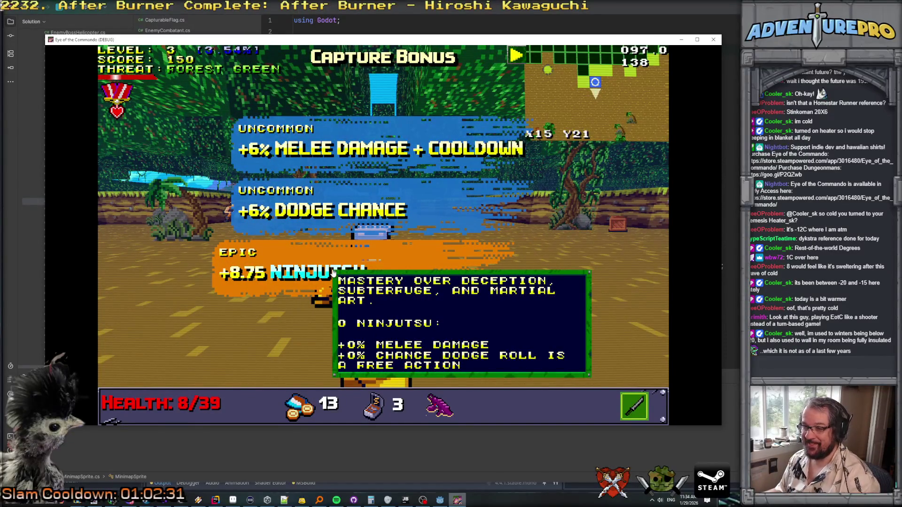
{"action": "left_click", "coordinate": [333, 273]}
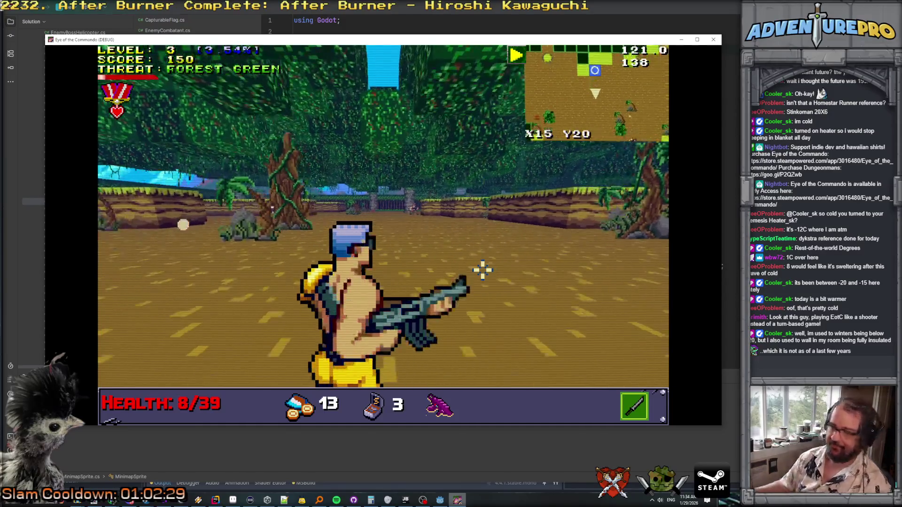
{"action": "key", "text": "w"}
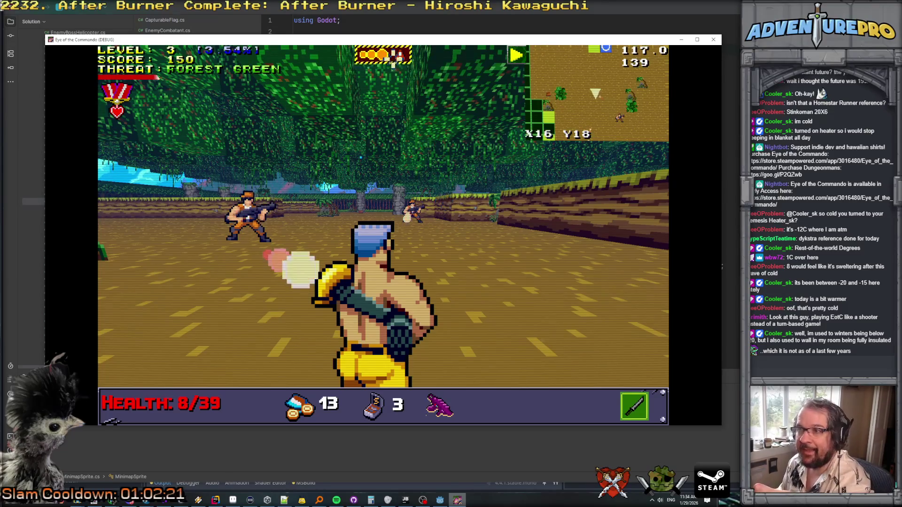
Step: Inspect the red incoming-bullet warning icon, then aim at the left Nitro Mook
{"action": "mouse_move", "coordinate": [396, 57]}
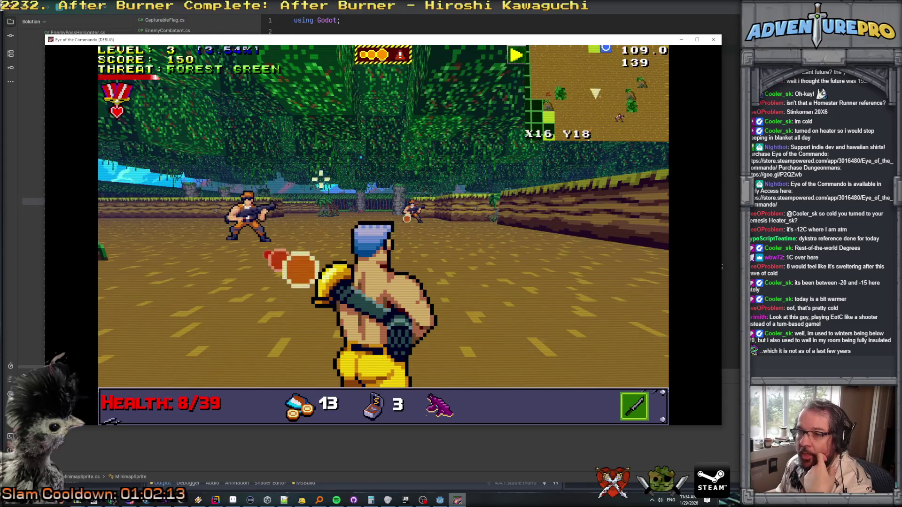
{"action": "mouse_move", "coordinate": [253, 198]}
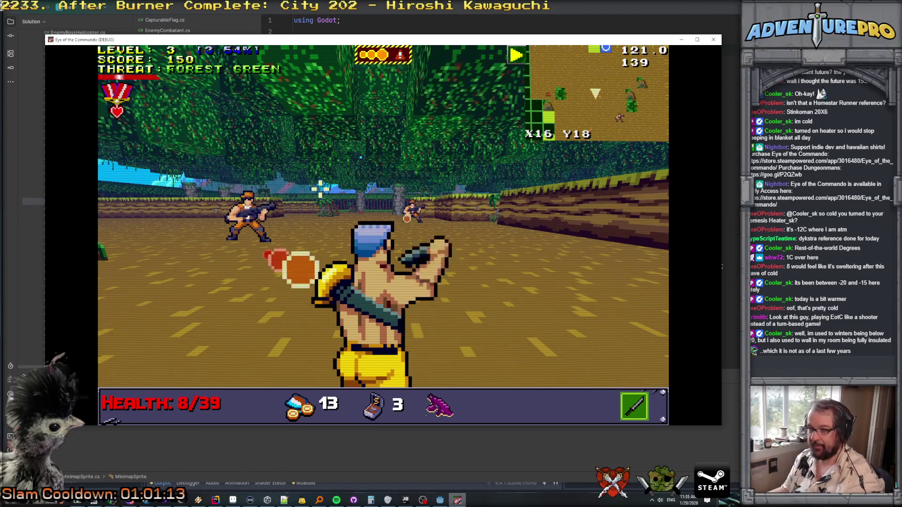
Step: Advance on the first Nitro Mook and shoot it down with repeated shots
{"action": "key", "text": "w"}
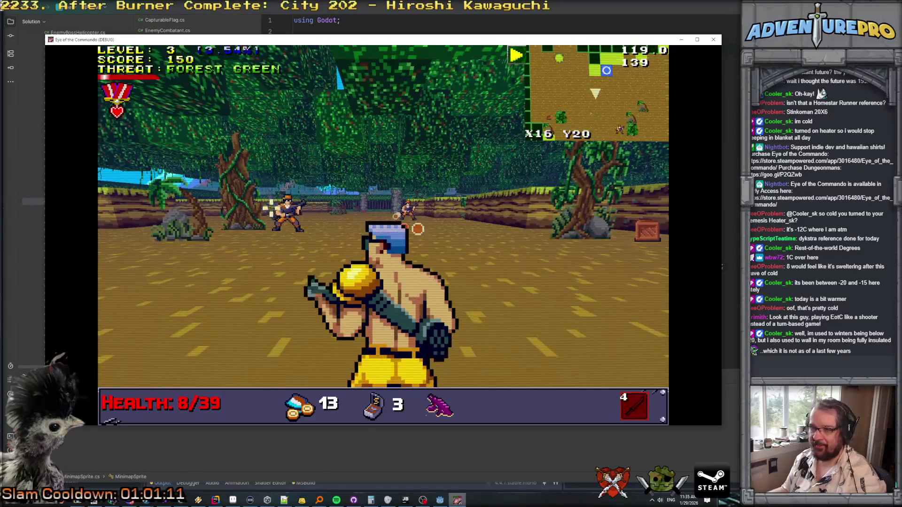
{"action": "left_click", "coordinate": [309, 212]}
{"action": "left_click", "coordinate": [282, 216]}
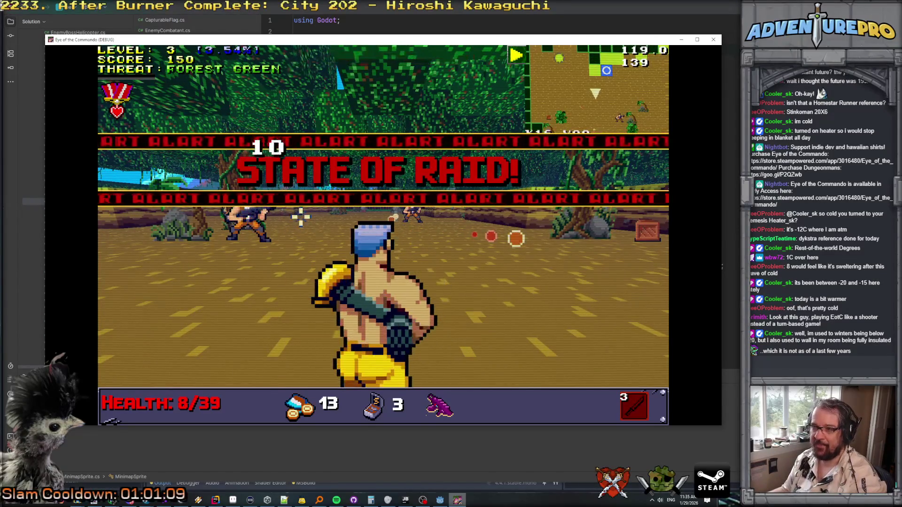
{"action": "left_click", "coordinate": [322, 220]}
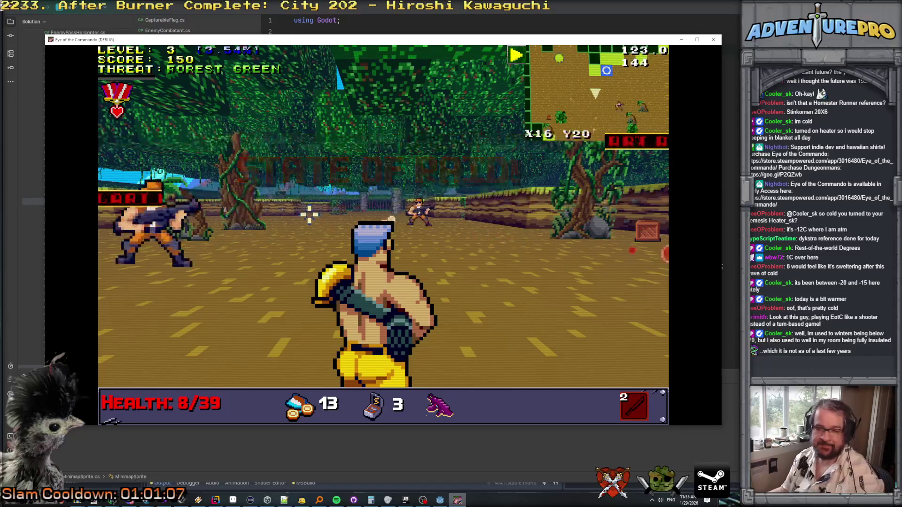
{"action": "left_click", "coordinate": [391, 219]}
Step: Shoot down the second Nitro Mook, the enemy behind the bush, and the Nitro Tosser
{"action": "key", "text": "w"}
{"action": "key", "text": "w"}
{"action": "key", "text": "w"}
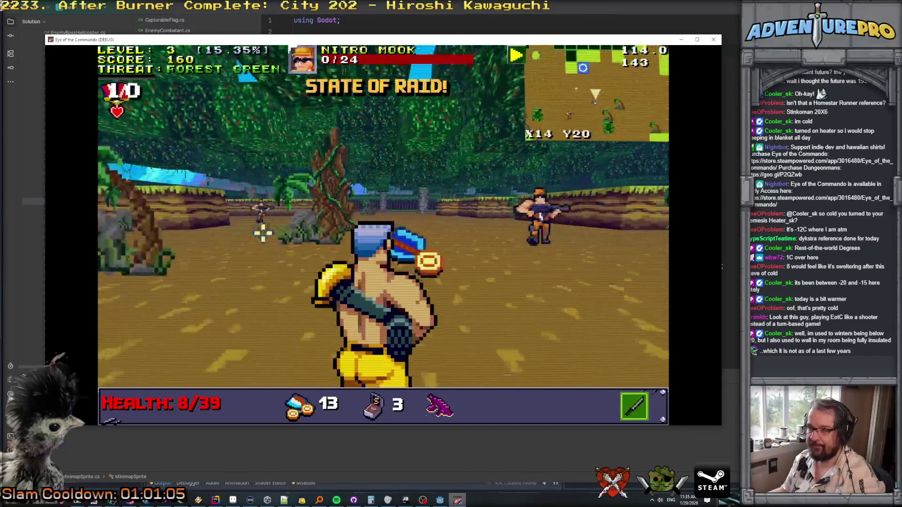
{"action": "left_click", "coordinate": [401, 245]}
{"action": "key", "text": "s"}
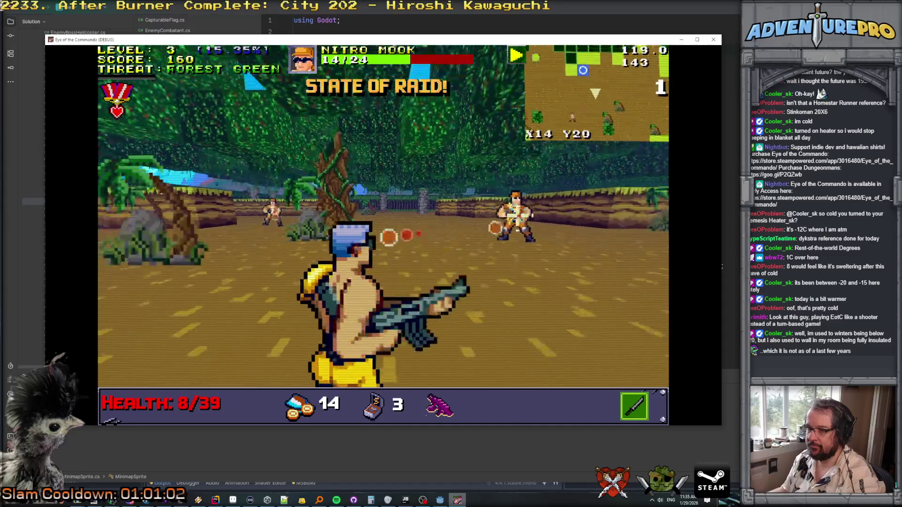
{"action": "left_click", "coordinate": [517, 217]}
{"action": "key", "text": "s"}
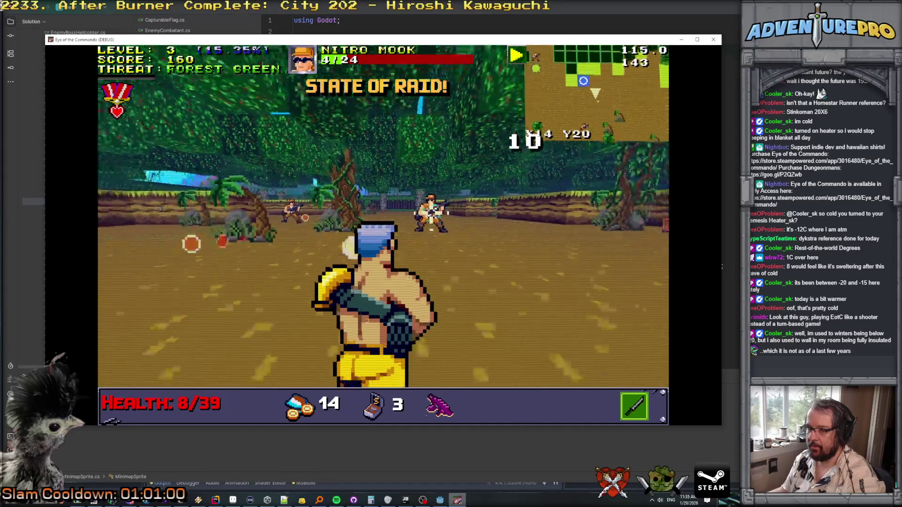
{"action": "key", "text": "a"}
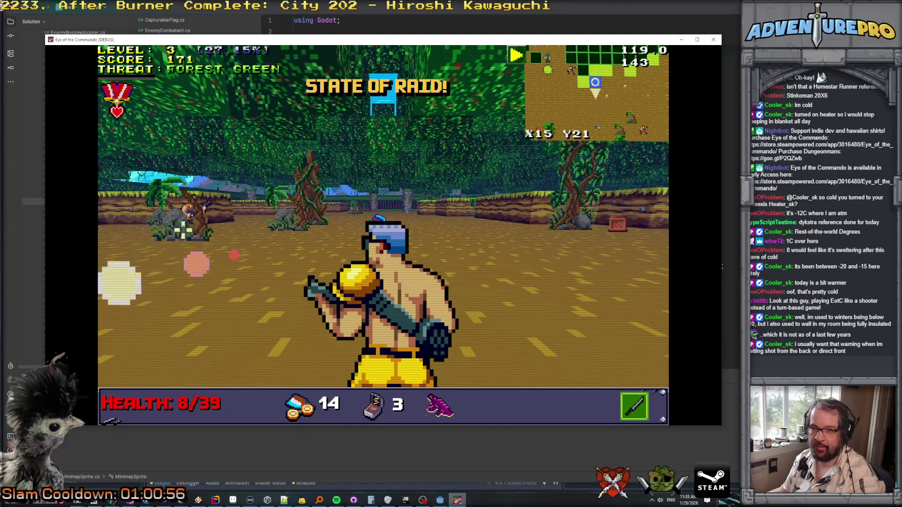
{"action": "left_click", "coordinate": [192, 213]}
{"action": "key", "text": "w"}
{"action": "left_click", "coordinate": [338, 209]}
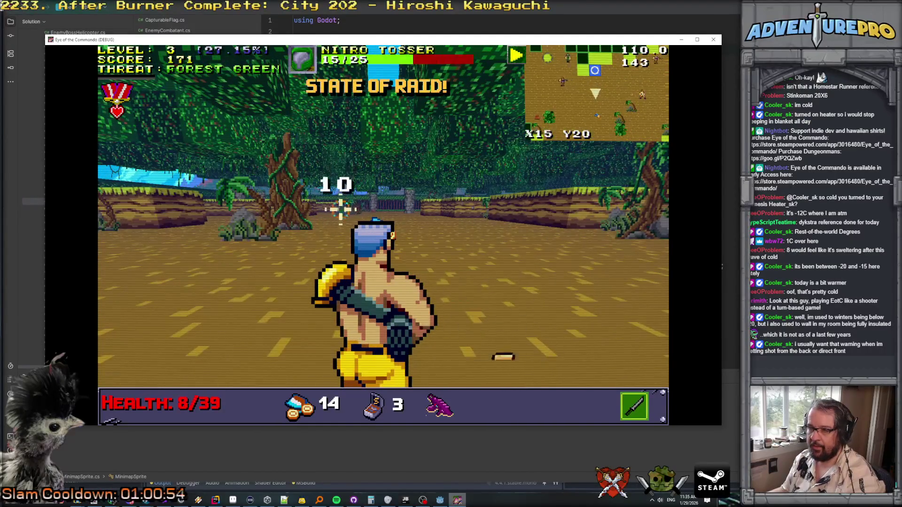
Step: Advance into the tiled arena and punch out the Nitro Mook there
{"action": "key", "text": "w"}
{"action": "key", "text": "w"}
{"action": "key", "text": "w"}
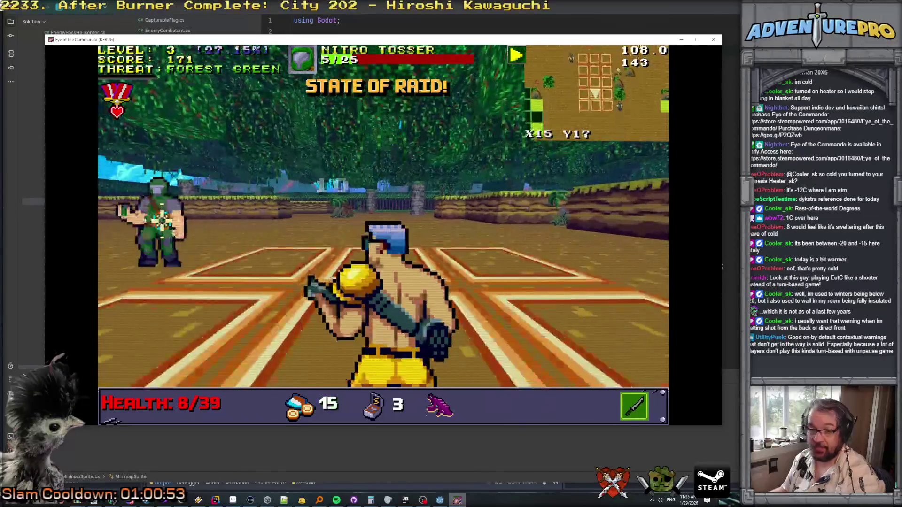
{"action": "key", "text": "w"}
{"action": "key", "text": "w"}
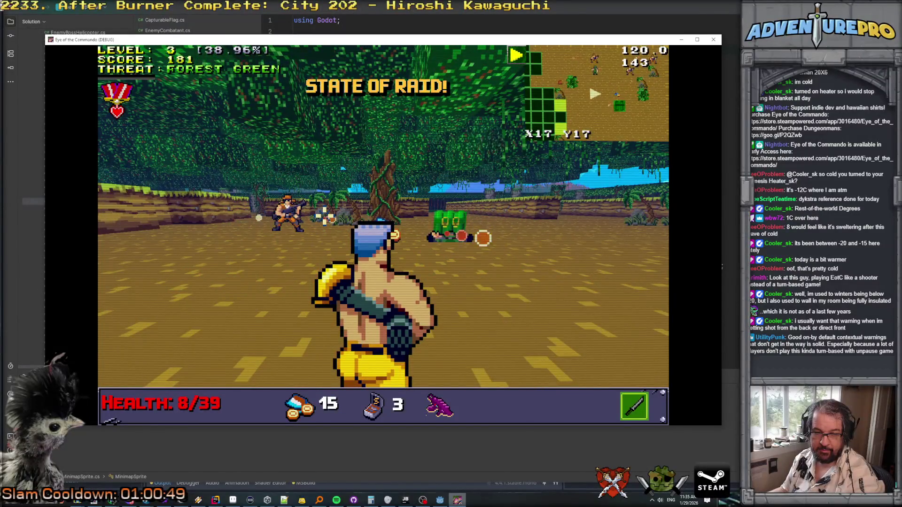
{"action": "key", "text": "a"}
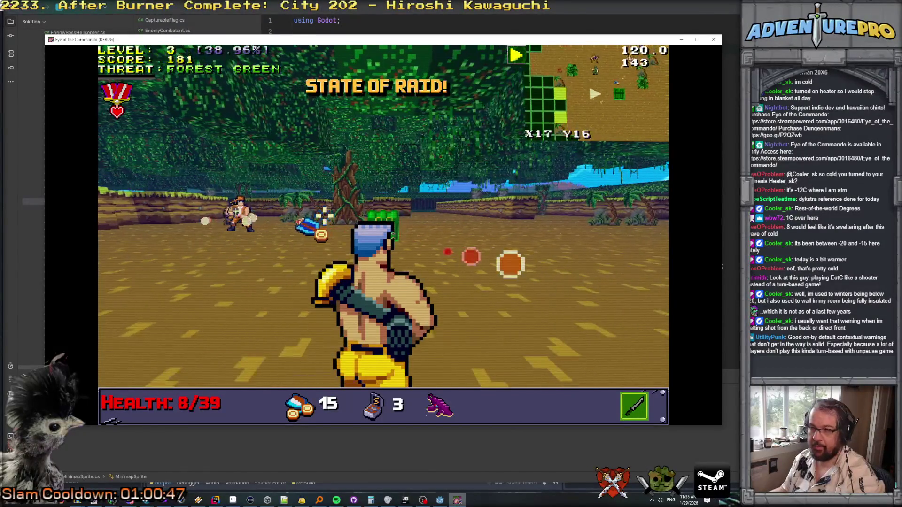
{"action": "key", "text": "space"}
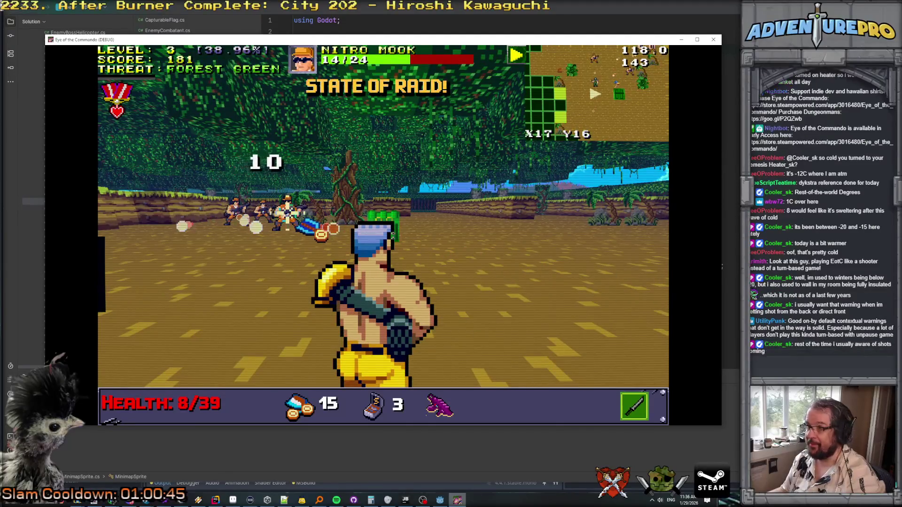
{"action": "key", "text": "space"}
{"action": "key", "text": "w"}
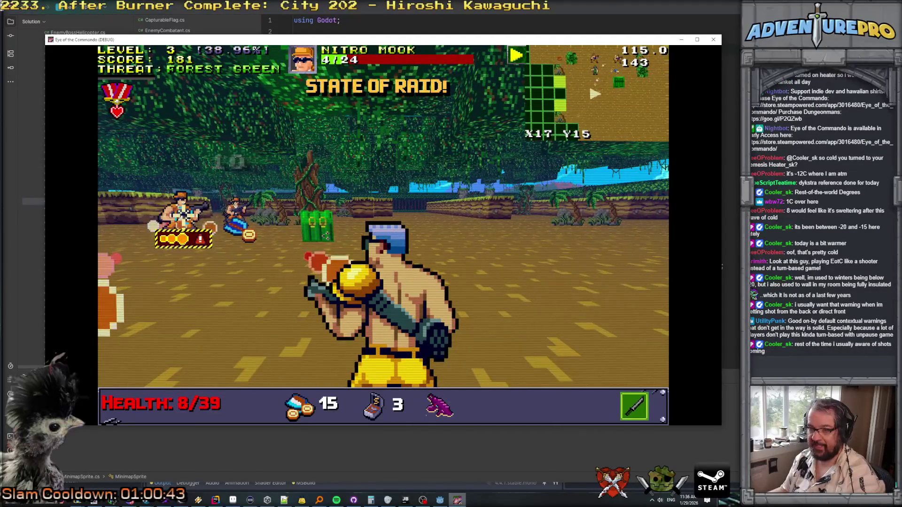
{"action": "key", "text": "space"}
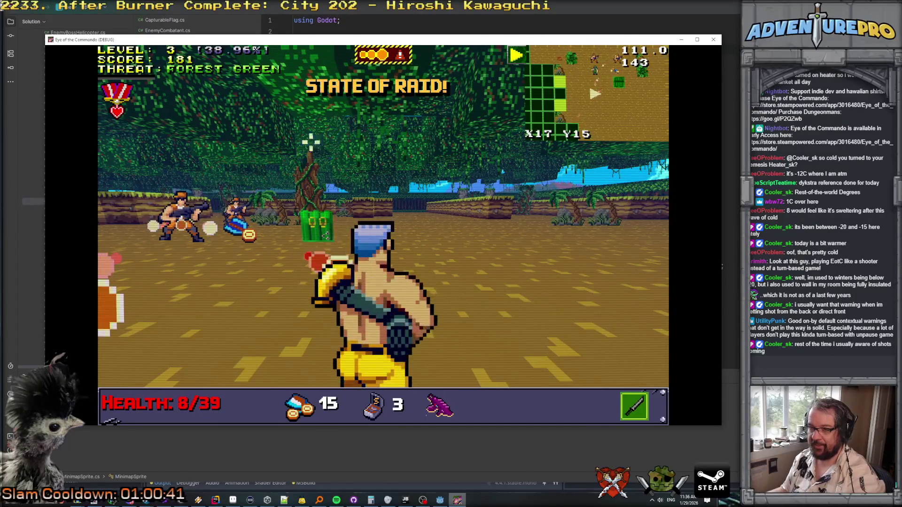
{"action": "scroll", "coordinate": [404, 316], "scroll_direction": "down", "scroll_amount": 1}
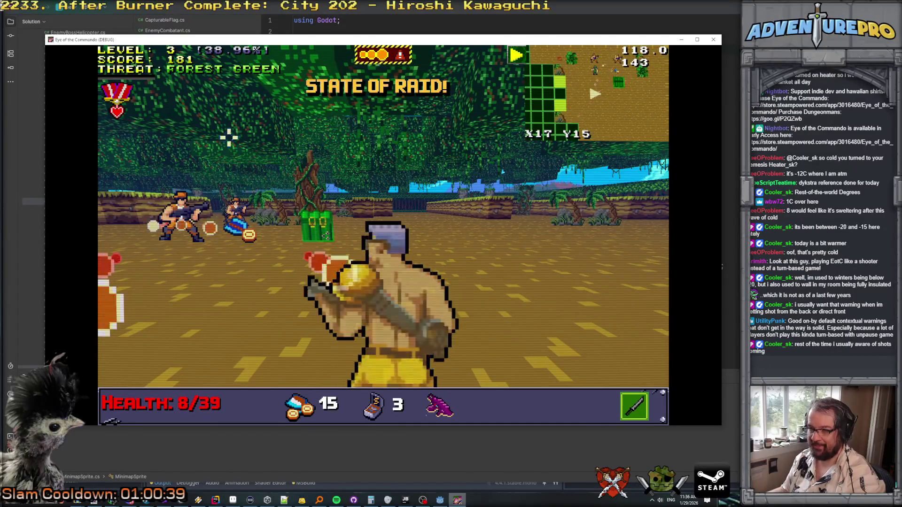
Step: Push into the clearing, shoot the soldier ahead, and grenade the enemy group
{"action": "key", "text": "w"}
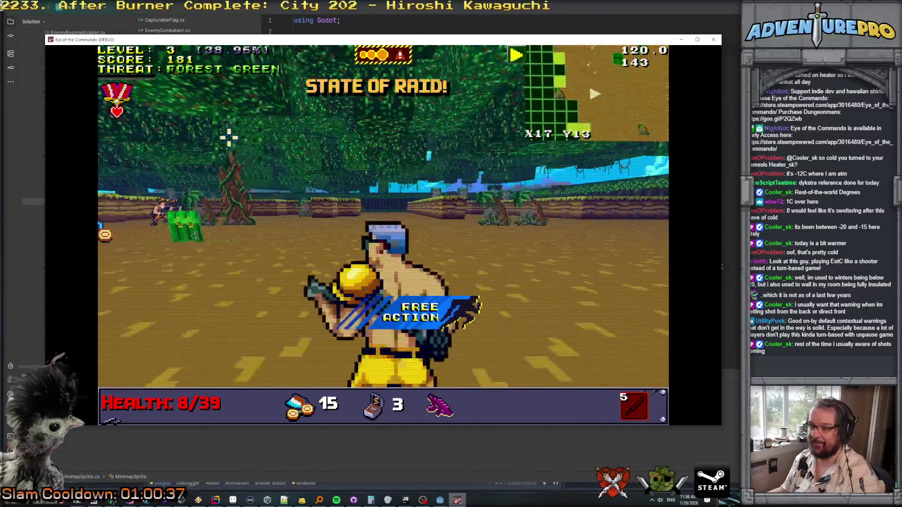
{"action": "key", "text": "w"}
{"action": "key", "text": "a"}
{"action": "key", "text": "a"}
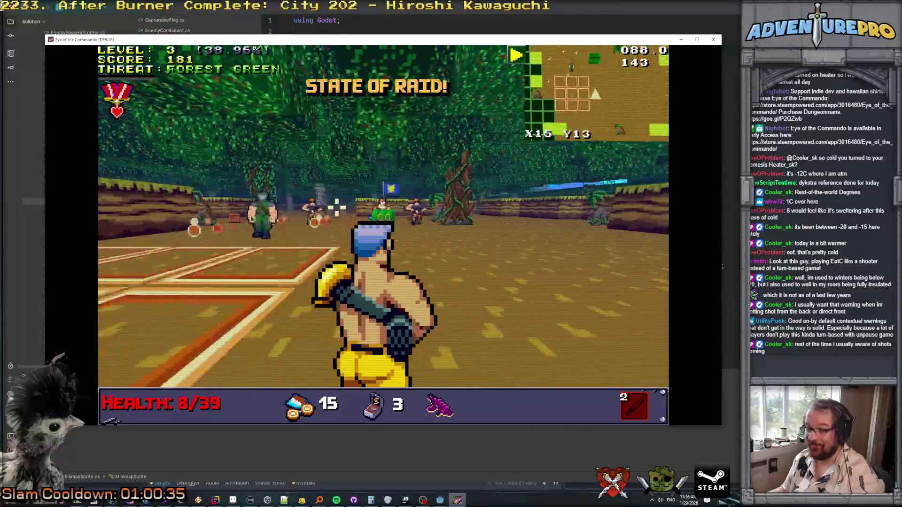
{"action": "left_click", "coordinate": [312, 231]}
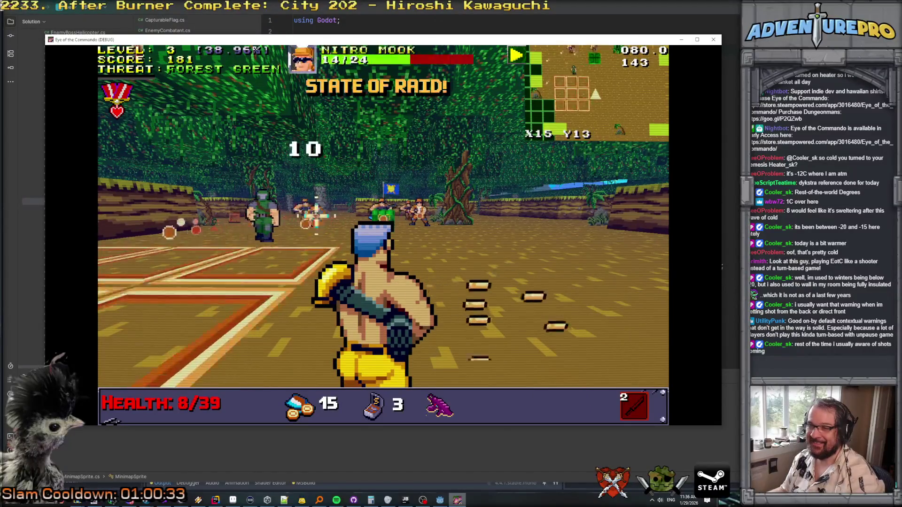
{"action": "key", "text": "w"}
{"action": "key", "text": "a"}
{"action": "right_click", "coordinate": [375, 246]}
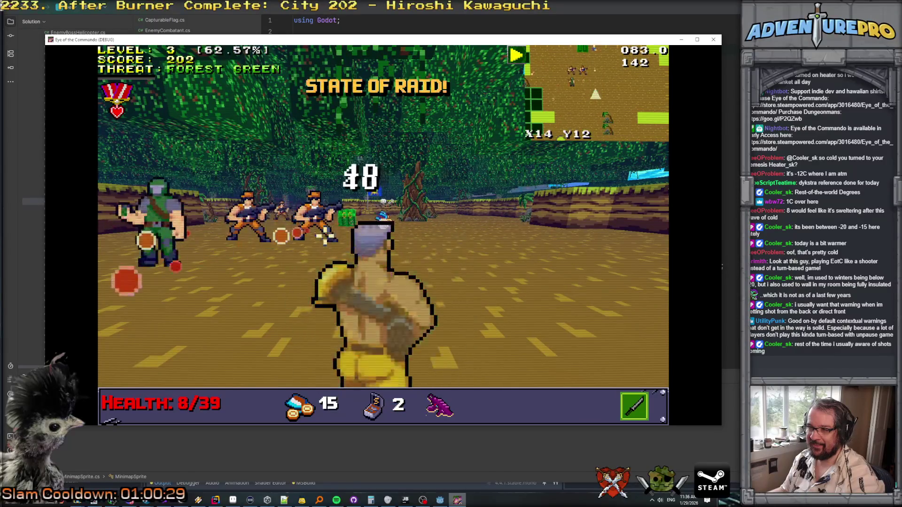
Step: Close in on the remaining Nitro Mook and finish it with rifle fire
{"action": "key", "text": "a"}
{"action": "left_click", "coordinate": [234, 210]}
{"action": "key", "text": "a"}
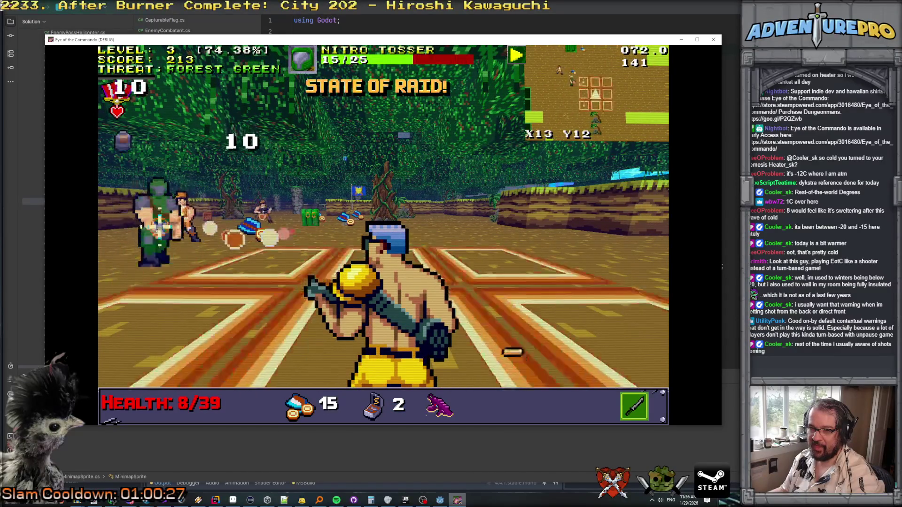
{"action": "key", "text": "a"}
{"action": "left_click", "coordinate": [502, 188]}
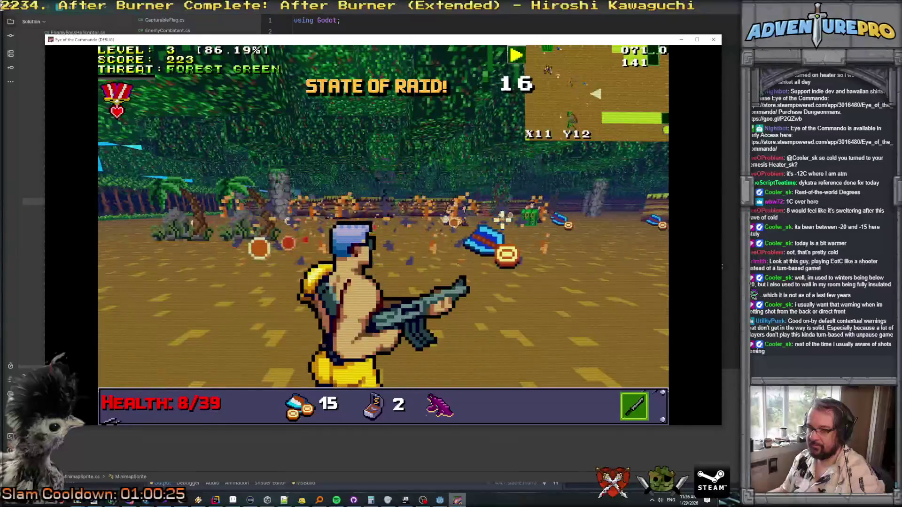
{"action": "key", "text": "w"}
{"action": "left_click", "coordinate": [475, 210]}
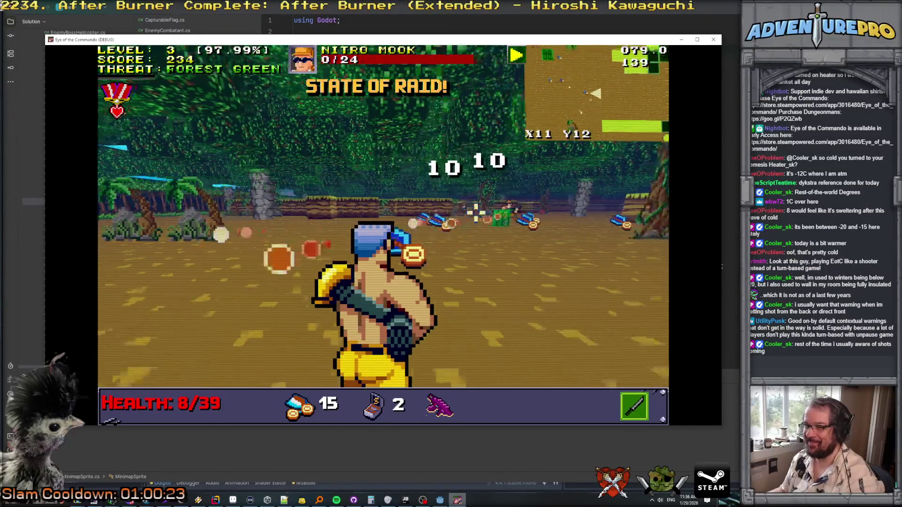
{"action": "key", "text": "w"}
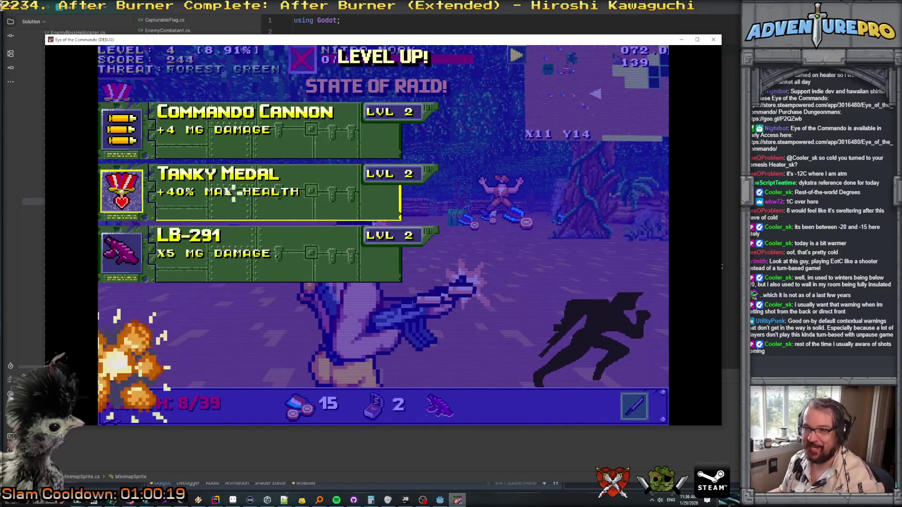
Step: Choose the LB-291 level-up upgrade and keep moving across the grid
{"action": "left_click", "coordinate": [228, 256]}
{"action": "key", "text": "s"}
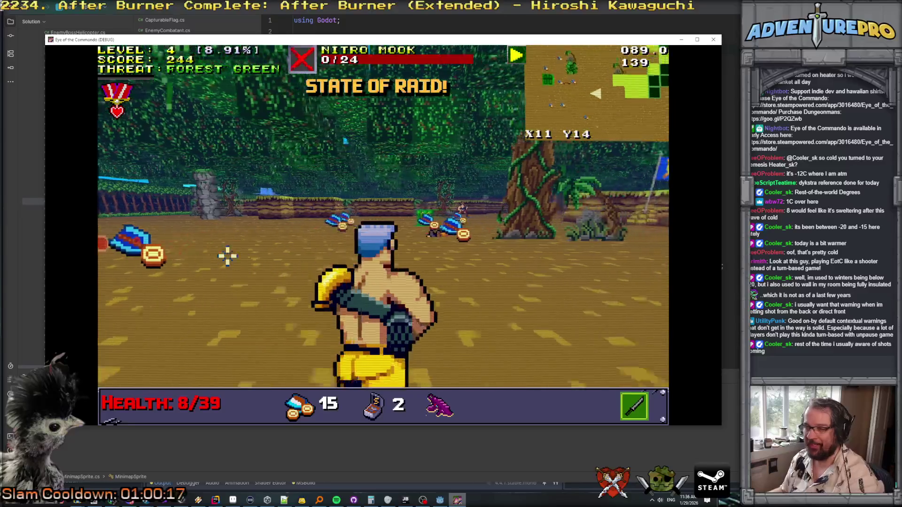
{"action": "key", "text": "w"}
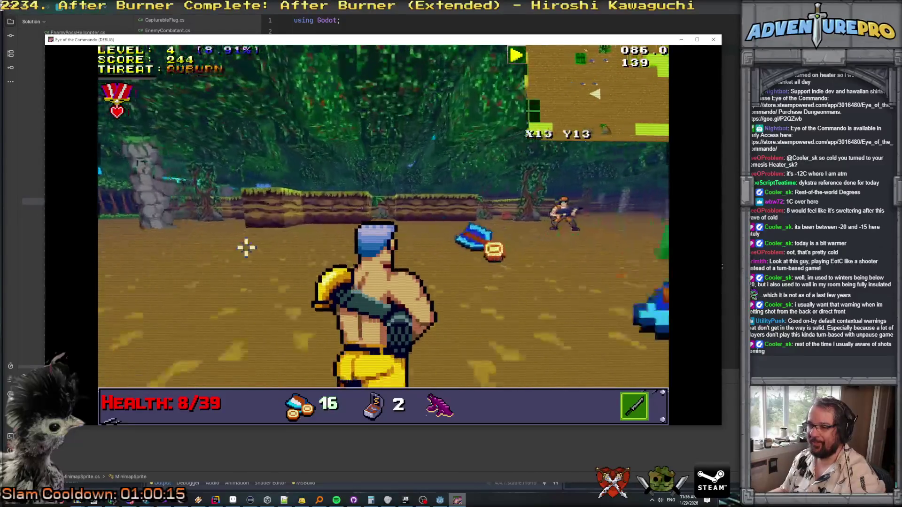
{"action": "key", "text": "w"}
Step: Keep playing until health hits 0 and Game Over, then close the game window
{"action": "mouse_move", "coordinate": [477, 192]}
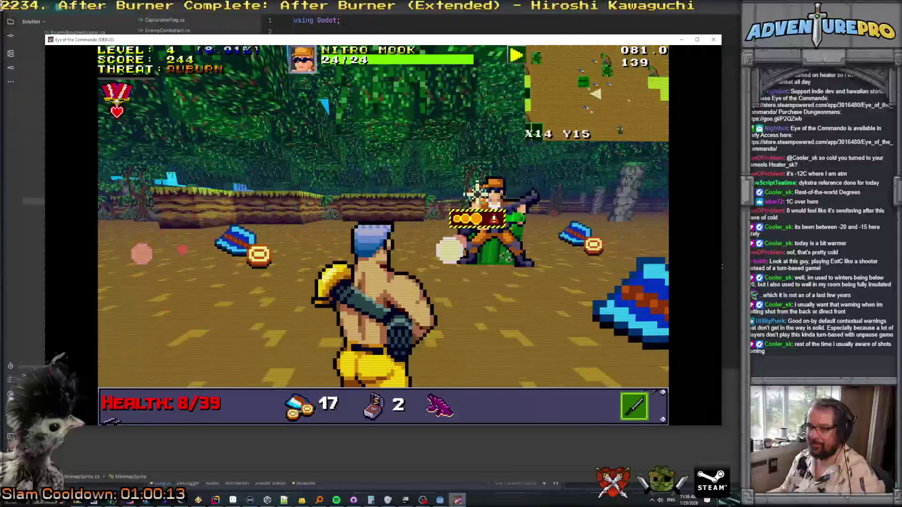
{"action": "key", "text": "e"}
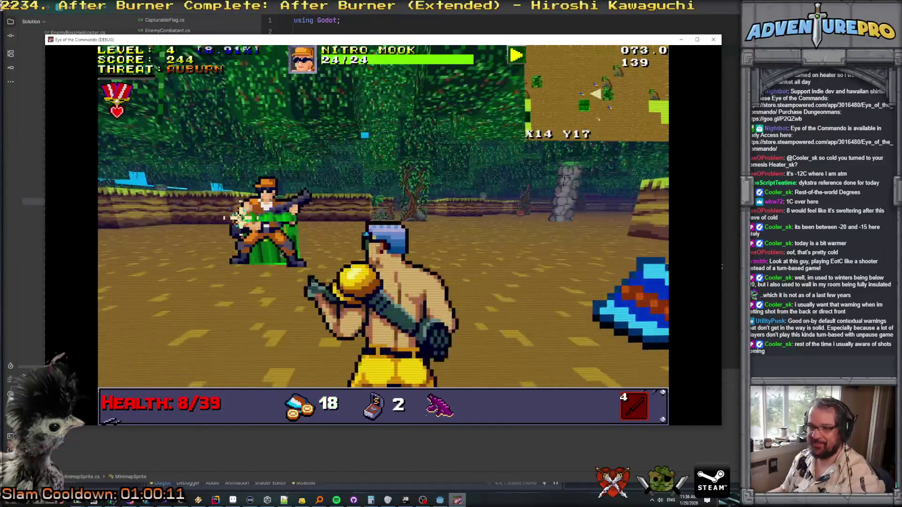
{"action": "key", "text": "s"}
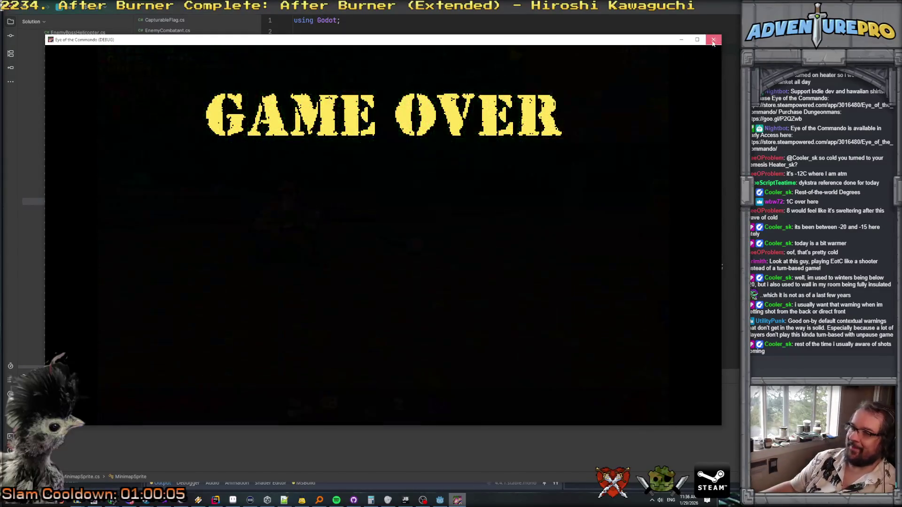
{"action": "left_click", "coordinate": [713, 40]}
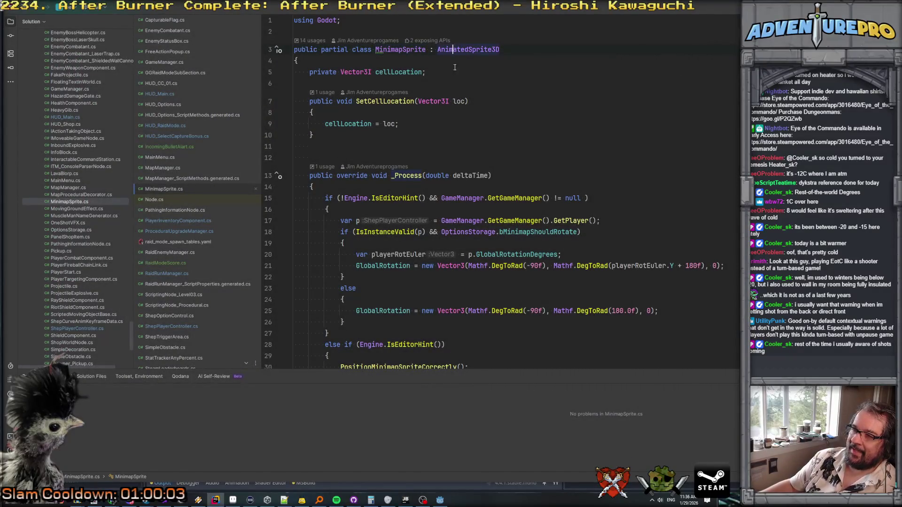
Step: After MinimapSprite's last method, add an empty public void SetAnimInfo(string anim, float percent) method
{"action": "scroll", "coordinate": [327, 198], "scroll_direction": "down", "scroll_amount": 6}
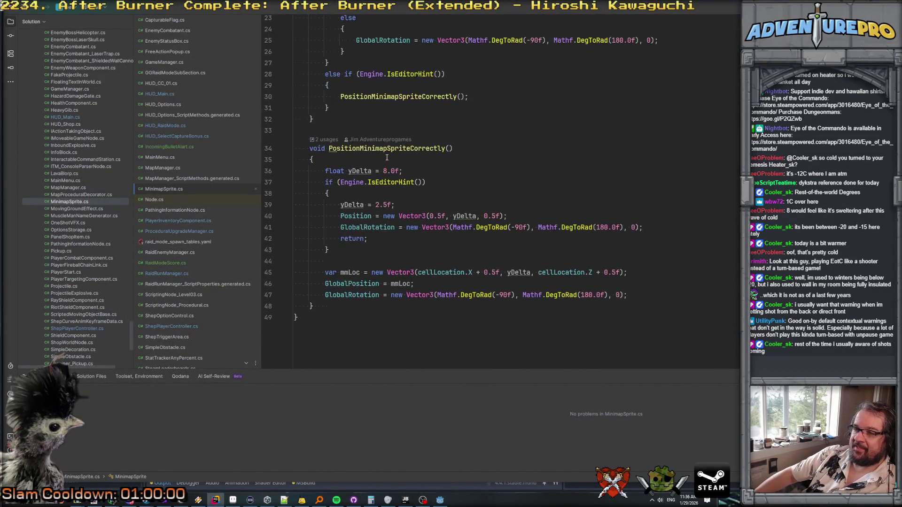
{"action": "scroll", "coordinate": [386, 157], "scroll_direction": "up", "scroll_amount": 6}
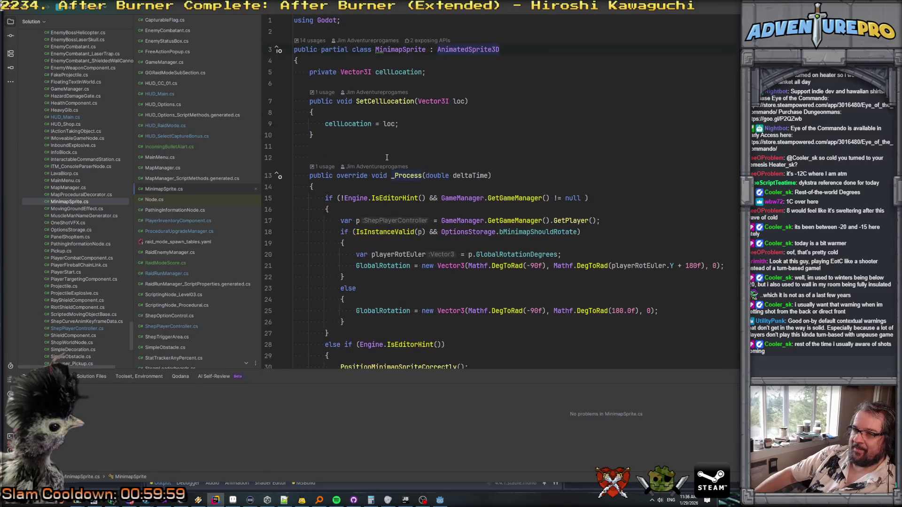
{"action": "double_click", "coordinate": [397, 50]}
{"action": "scroll", "coordinate": [400, 77], "scroll_direction": "down", "scroll_amount": 8}
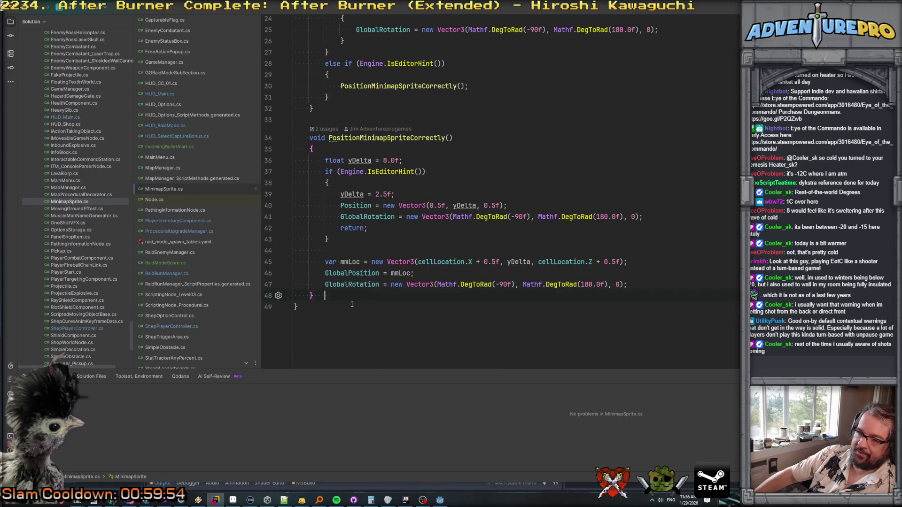
{"action": "key", "text": "Return"}
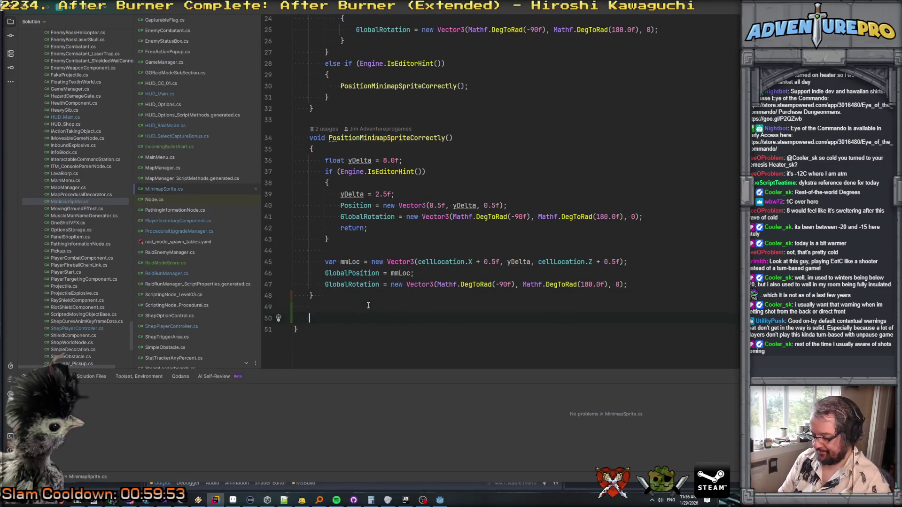
{"action": "type", "text": "public "}
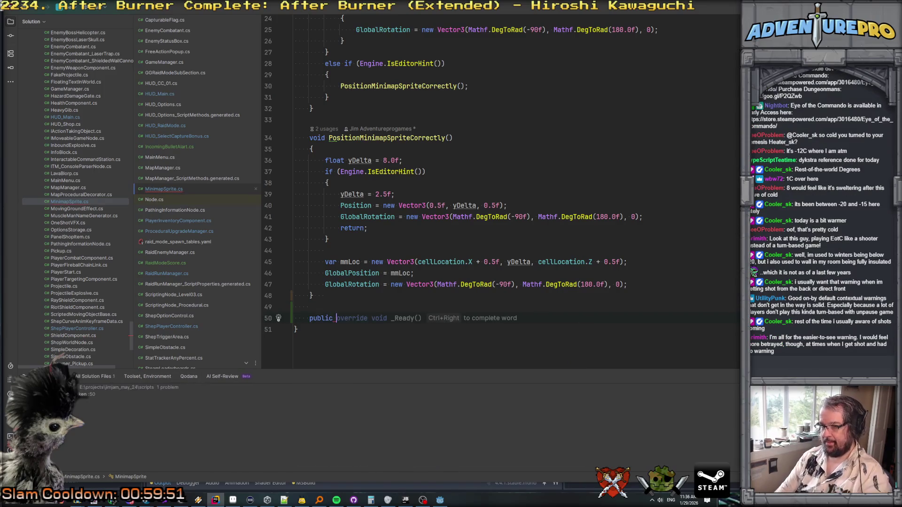
{"action": "type", "text": "void Set"}
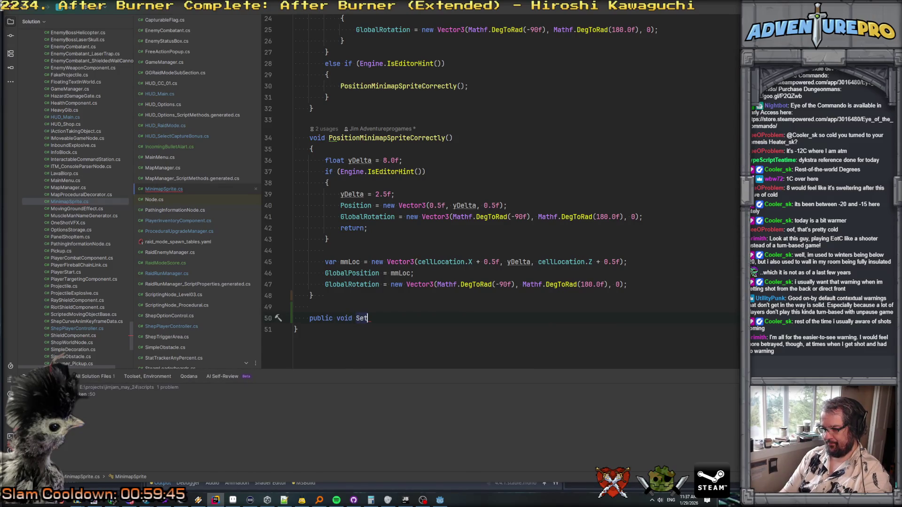
{"action": "type", "text": "Anim"}
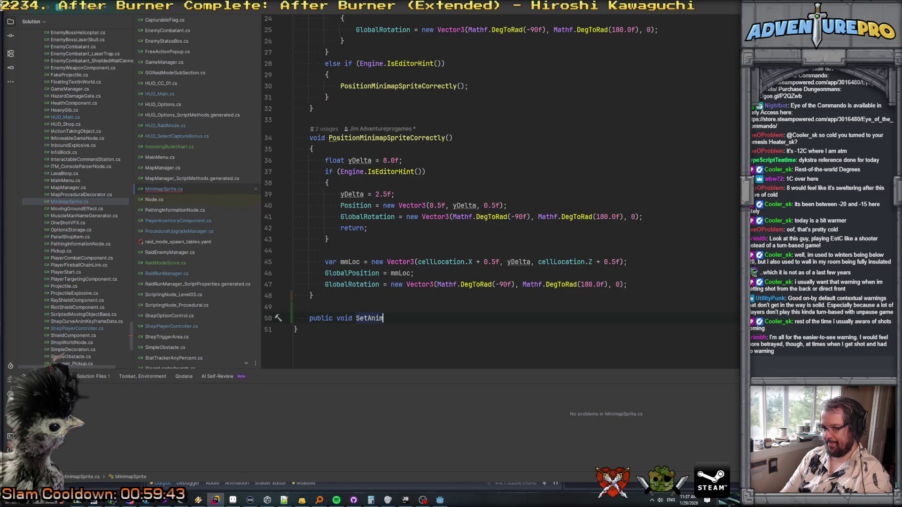
{"action": "type", "text": "Info(string anim"}
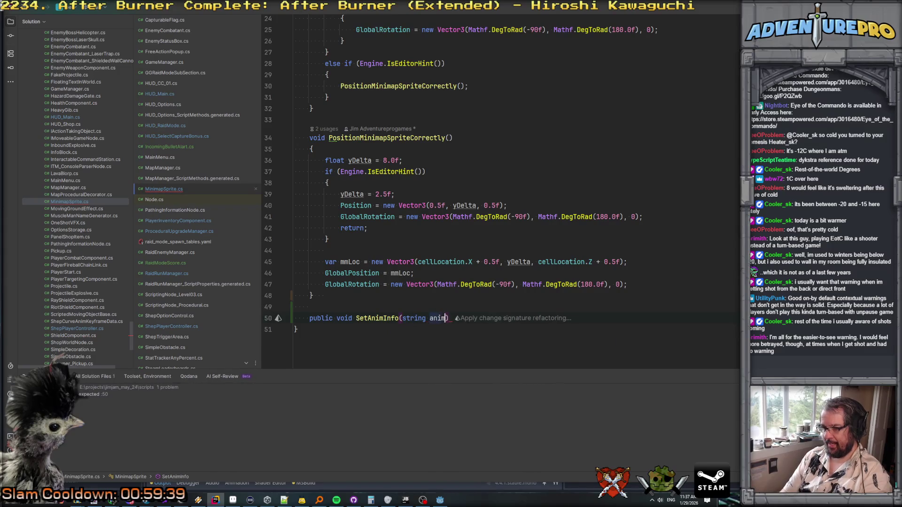
{"action": "type", "text": ", float pr"}
{"action": "type", "text": "ercent"}
{"action": "key", "text": "ctrl+shift+Return"}
{"action": "key", "text": "ctrl+alt+Return"}
{"action": "type", "text": "/// "}
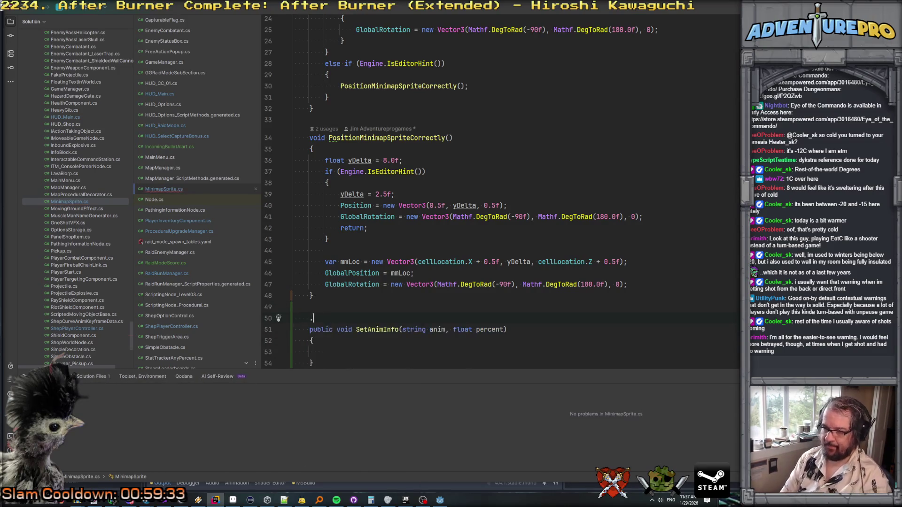
{"action": "type", "text": "I"}
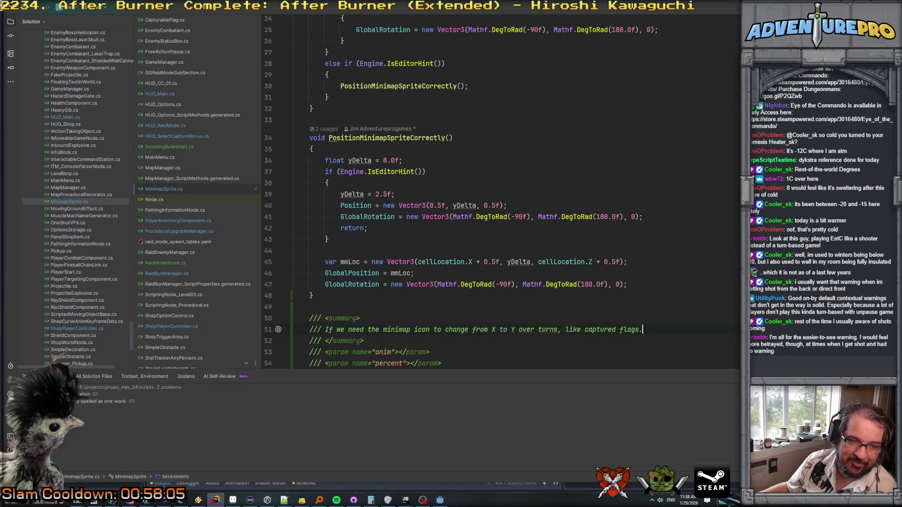
Step: Review SetAnimInfo's doc summary on the minimap icon changing over turns, with anim and percent tags
{"action": "scroll", "coordinate": [620, 268], "scroll_direction": "down", "scroll_amount": 3}
{"action": "left_click", "coordinate": [440, 289]}
{"action": "scroll", "coordinate": [440, 289], "scroll_direction": "up", "scroll_amount": 6}
{"action": "scroll", "coordinate": [401, 305], "scroll_direction": "down", "scroll_amount": 6}
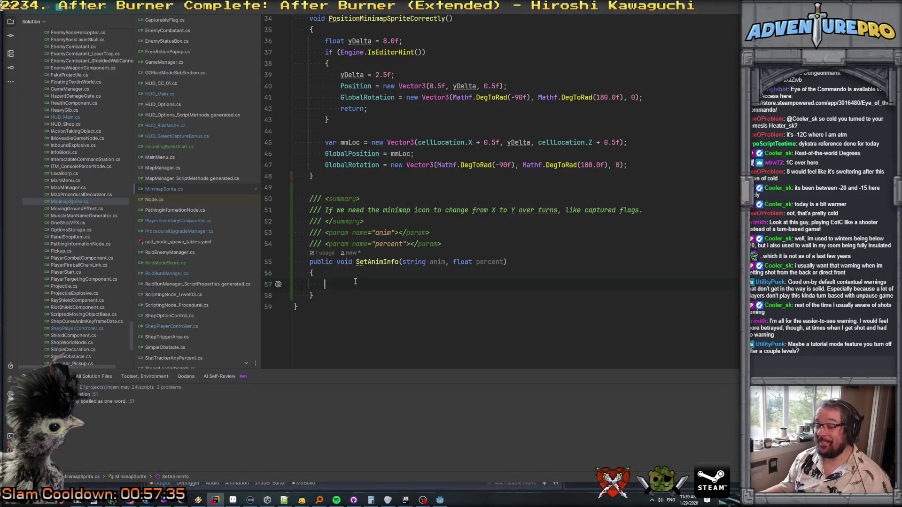
{"action": "scroll", "coordinate": [357, 280], "scroll_direction": "up", "scroll_amount": 10}
Step: Search the project for MinimapSprite and open CapturableFlag.cs at the captured animation call
{"action": "double_click", "coordinate": [402, 51]}
{"action": "key", "text": "ctrl+shift+f"}
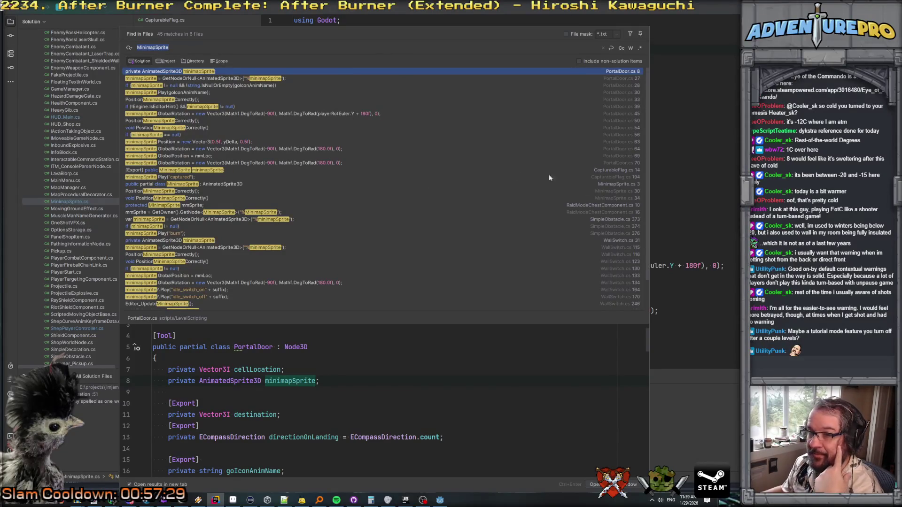
{"action": "left_click", "coordinate": [235, 170]}
{"action": "left_click", "coordinate": [185, 177]}
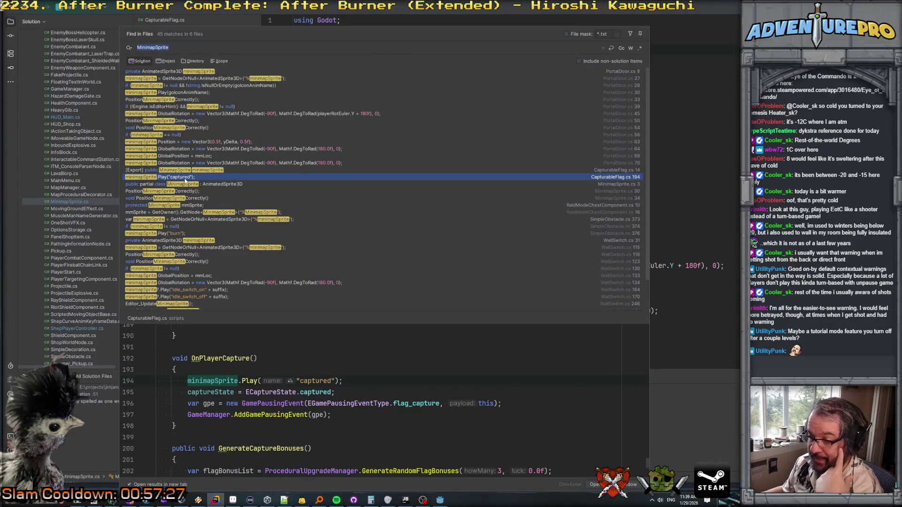
{"action": "scroll", "coordinate": [293, 365], "scroll_direction": "up", "scroll_amount": 1}
{"action": "scroll", "coordinate": [263, 348], "scroll_direction": "down", "scroll_amount": 1}
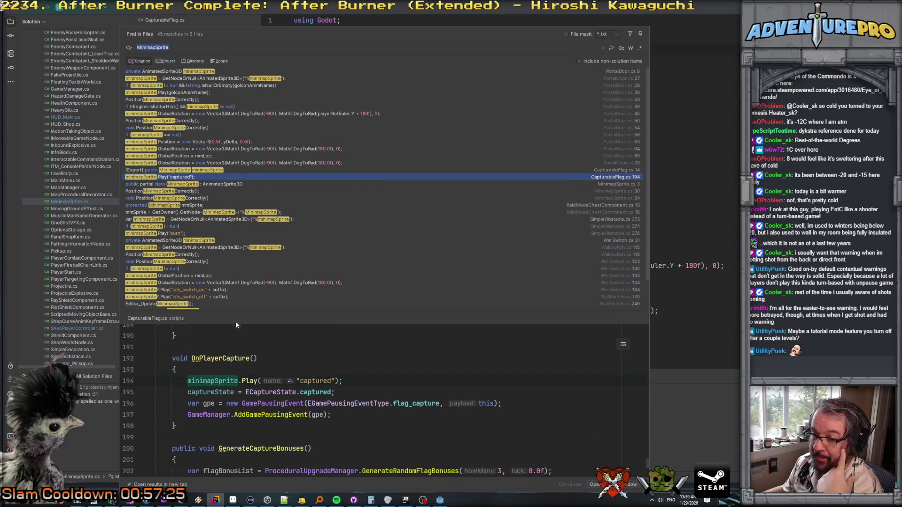
{"action": "double_click", "coordinate": [168, 176]}
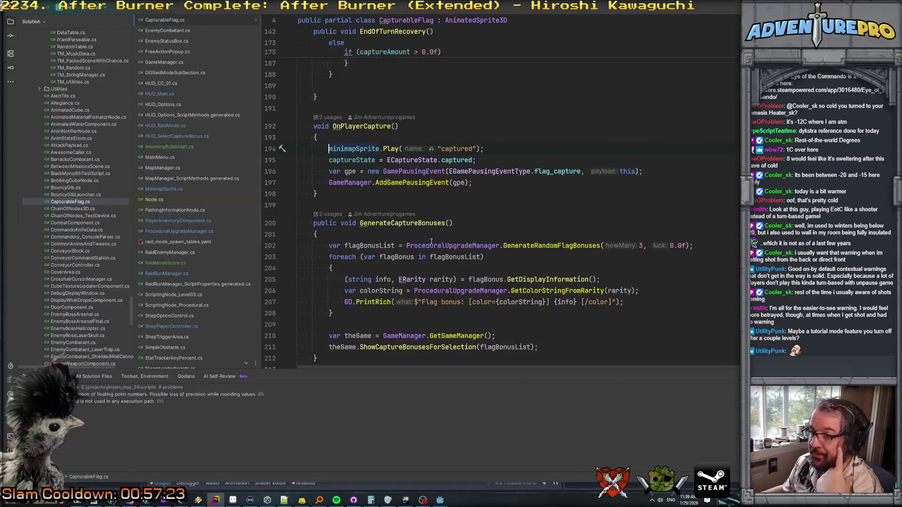
Step: Find the end of EndOfTurnRecovery's else block and start a new line after it
{"action": "scroll", "coordinate": [431, 241], "scroll_direction": "up", "scroll_amount": 5}
{"action": "scroll", "coordinate": [431, 242], "scroll_direction": "up", "scroll_amount": 7}
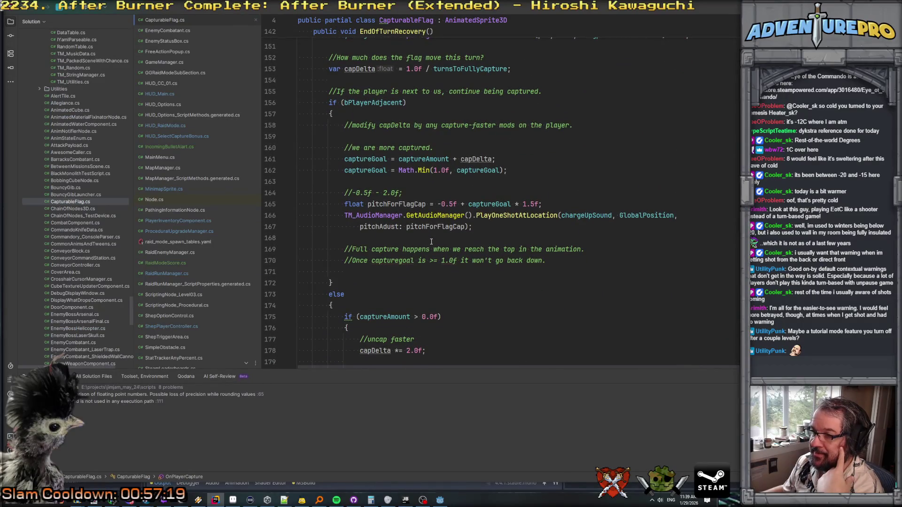
{"action": "scroll", "coordinate": [431, 242], "scroll_direction": "down", "scroll_amount": 2}
{"action": "scroll", "coordinate": [431, 242], "scroll_direction": "down", "scroll_amount": 4}
{"action": "scroll", "coordinate": [432, 241], "scroll_direction": "up", "scroll_amount": 12}
{"action": "scroll", "coordinate": [432, 241], "scroll_direction": "up", "scroll_amount": 3}
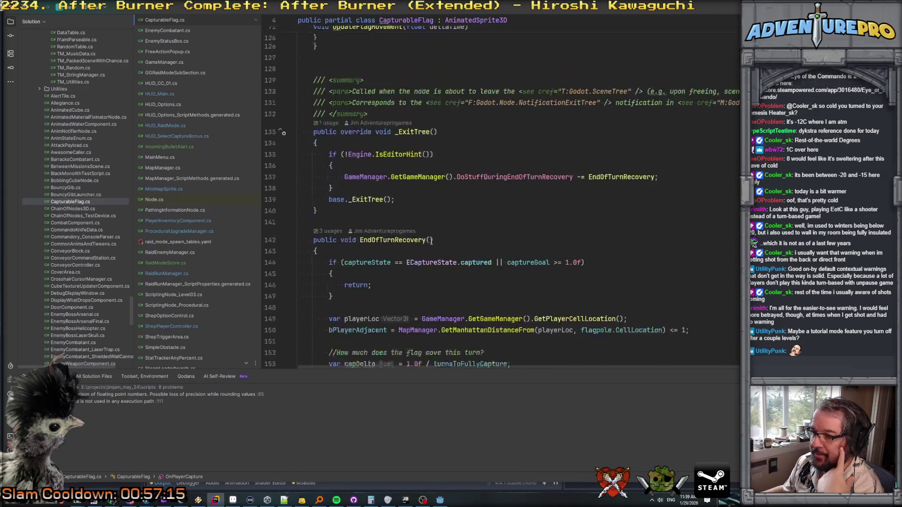
{"action": "scroll", "coordinate": [431, 241], "scroll_direction": "down", "scroll_amount": 4}
{"action": "scroll", "coordinate": [431, 241], "scroll_direction": "down", "scroll_amount": 11}
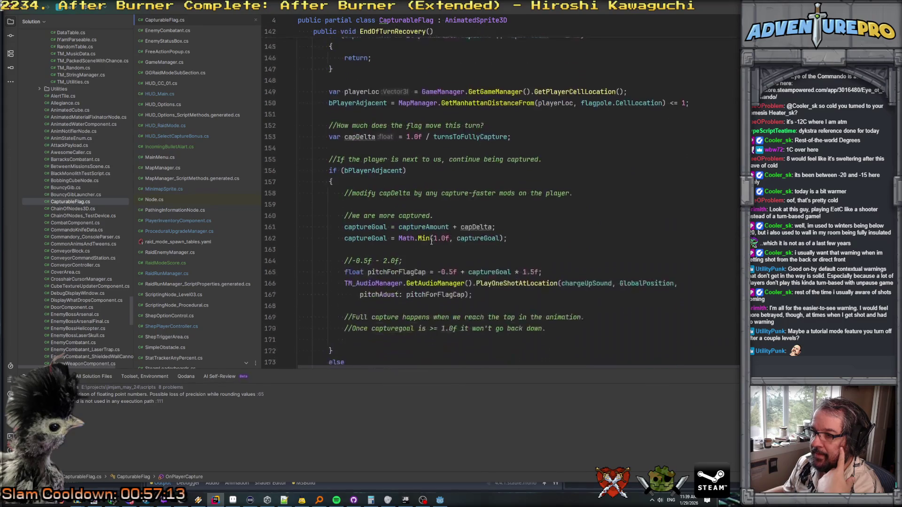
{"action": "left_click", "coordinate": [353, 265]}
{"action": "scroll", "coordinate": [353, 264], "scroll_direction": "down", "scroll_amount": 2}
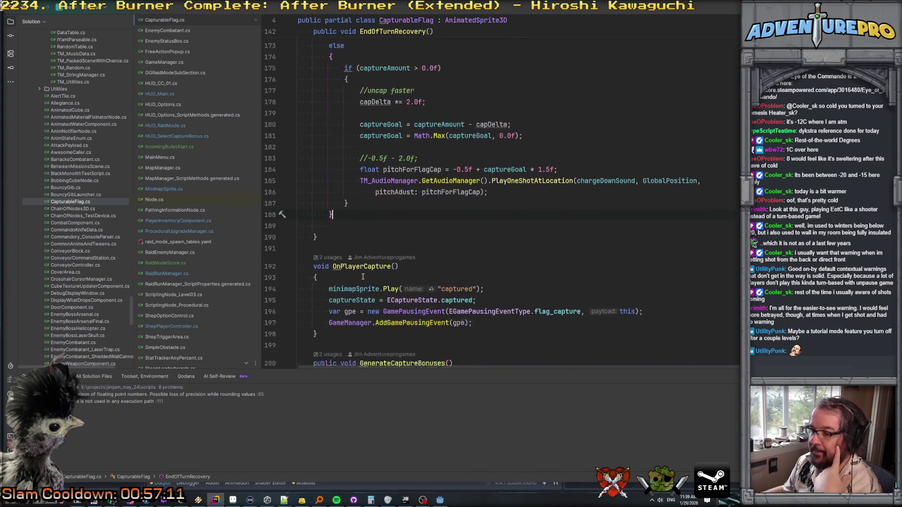
{"action": "key", "text": "Return"}
{"action": "key", "text": "Return"}
Step: Write an if (captureState != ECaptureState.captured) statement with an opening brace
{"action": "type", "text": "if( cap"}
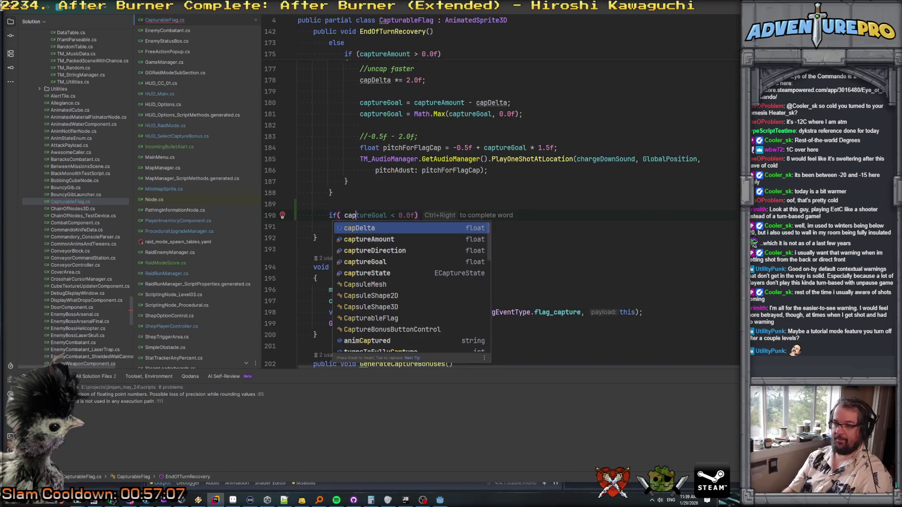
{"action": "key", "text": "Down"}
{"action": "key", "text": "Down"}
{"action": "key", "text": "Down"}
{"action": "key", "text": "Return"}
{"action": "type", "text": "!= ec"}
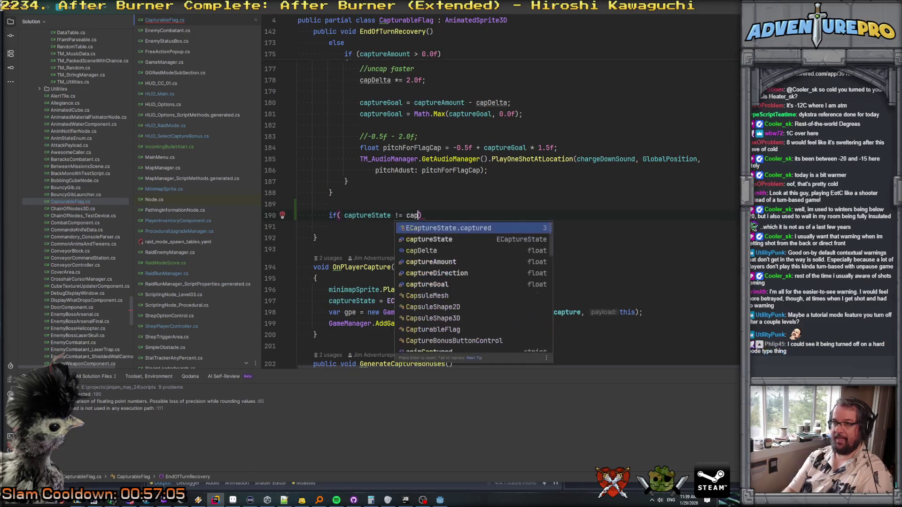
{"action": "key", "text": "Return"}
{"action": "key", "text": "End"}
{"action": "key", "text": "Return"}
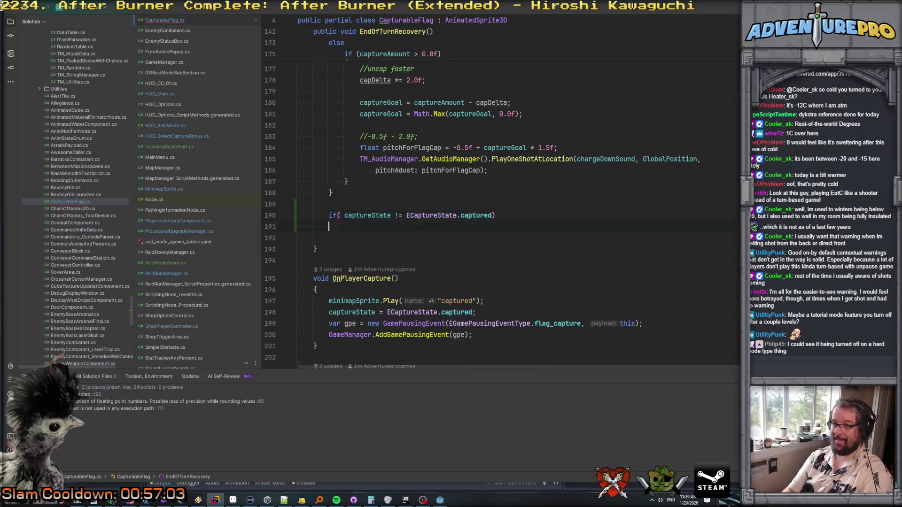
{"action": "type", "text": "{"}
{"action": "key", "text": "Return"}
Step: Inside the if, call minimapSprite.SetAnimInfo("default", captureAmount)
{"action": "scroll", "coordinate": [470, 202], "scroll_direction": "up", "scroll_amount": 10}
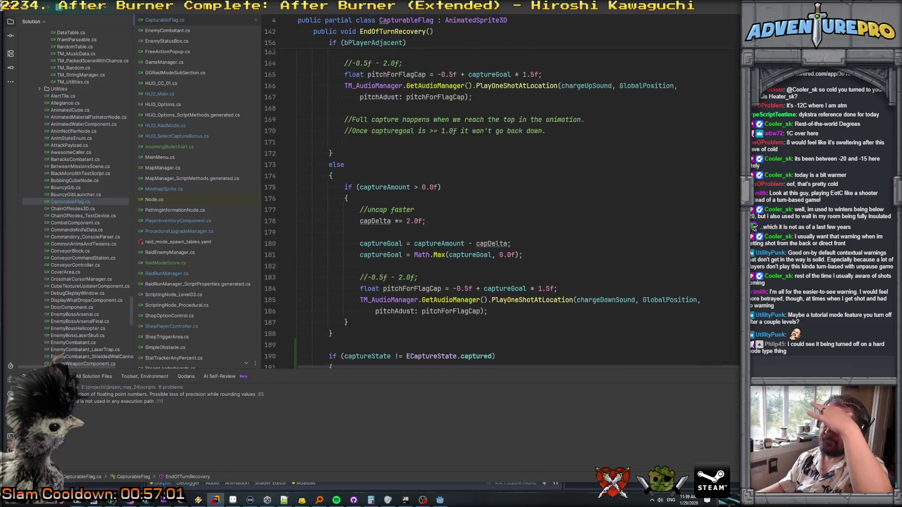
{"action": "scroll", "coordinate": [475, 234], "scroll_direction": "down", "scroll_amount": 13}
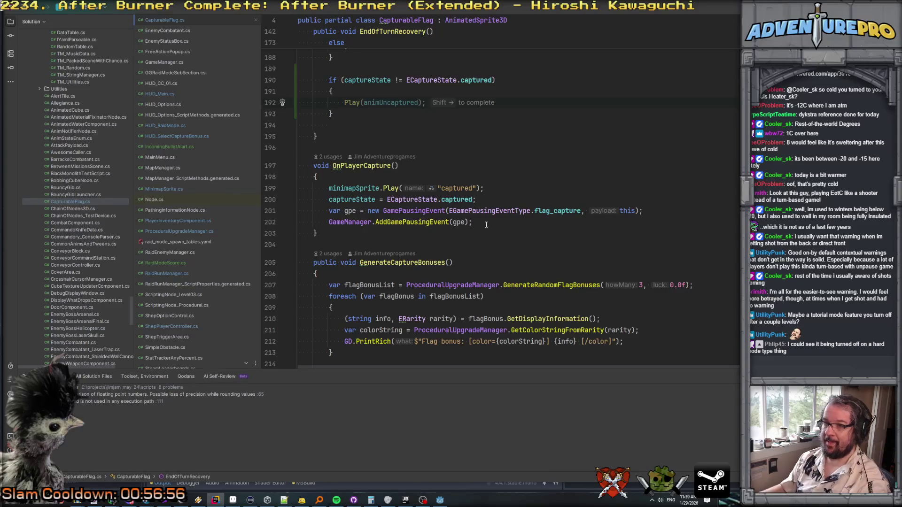
{"action": "type", "text": "minimapSprite."}
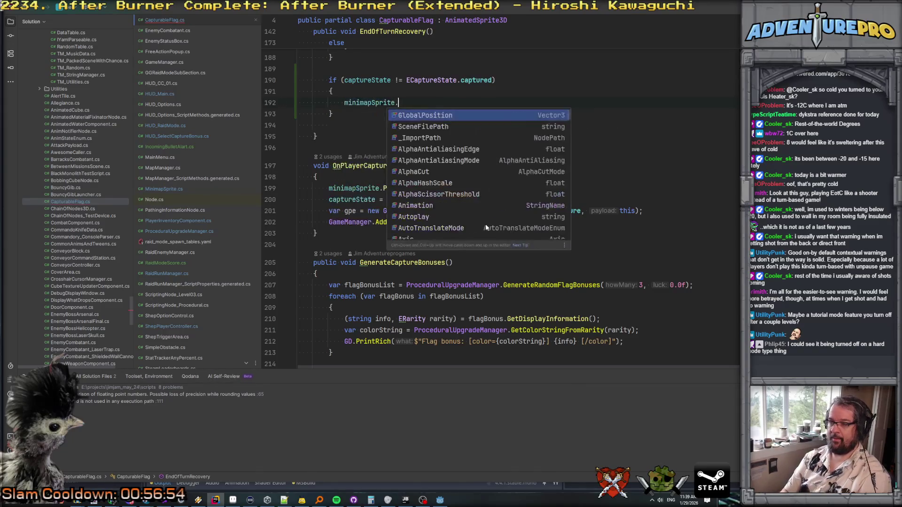
{"action": "type", "text": "SetAn"}
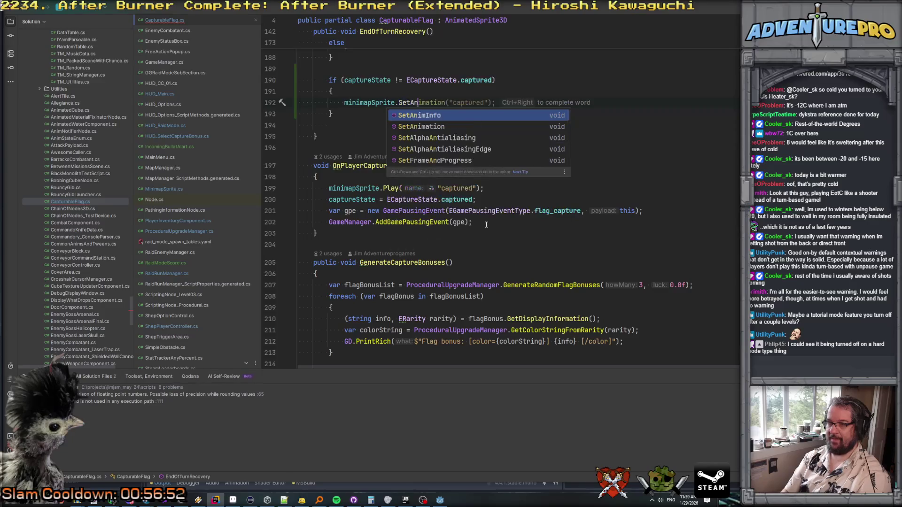
{"action": "key", "text": "Return"}
{"action": "type", "text": "\""}
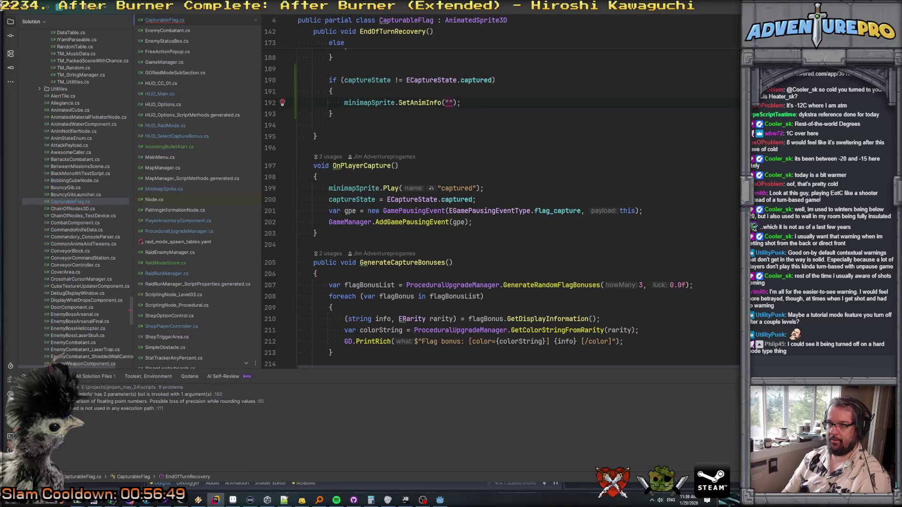
{"action": "type", "text": "defau"}
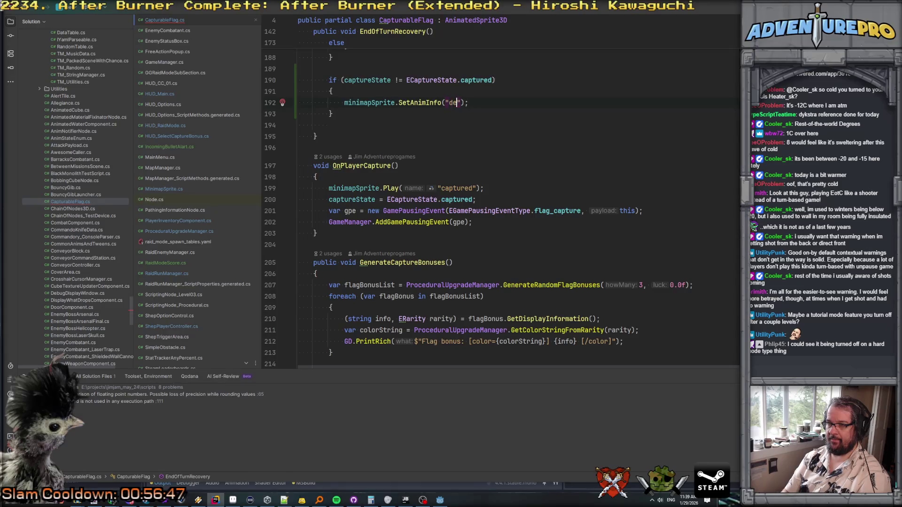
{"action": "type", "text": "lt\","}
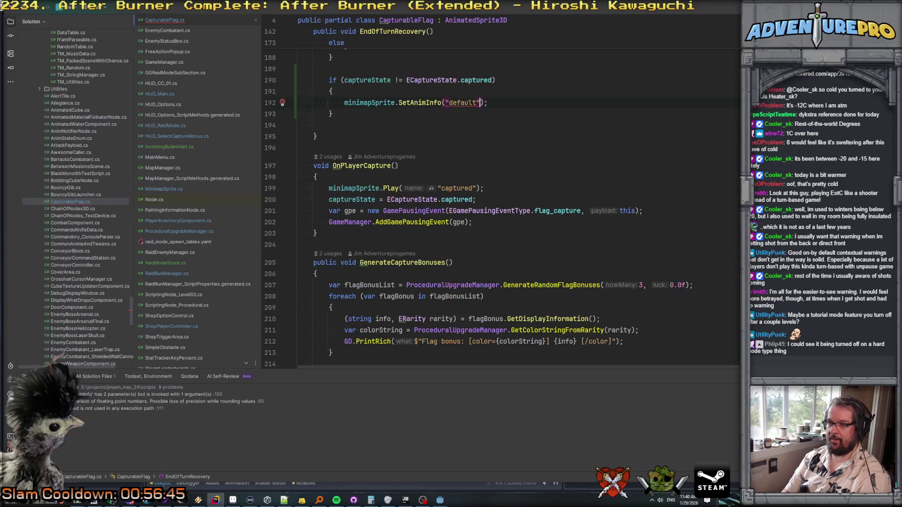
{"action": "key", "text": "Escape"}
{"action": "scroll", "coordinate": [448, 260], "scroll_direction": "up", "scroll_amount": 7}
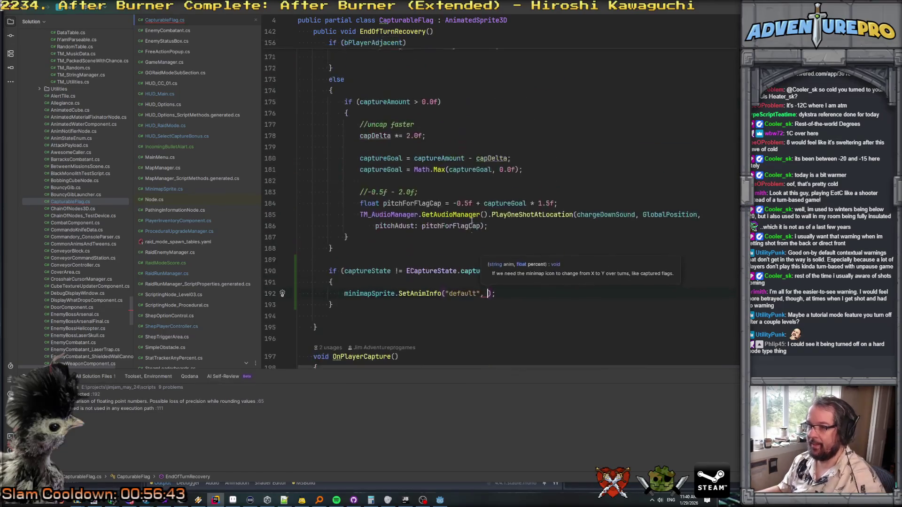
{"action": "scroll", "coordinate": [426, 213], "scroll_direction": "down", "scroll_amount": 1}
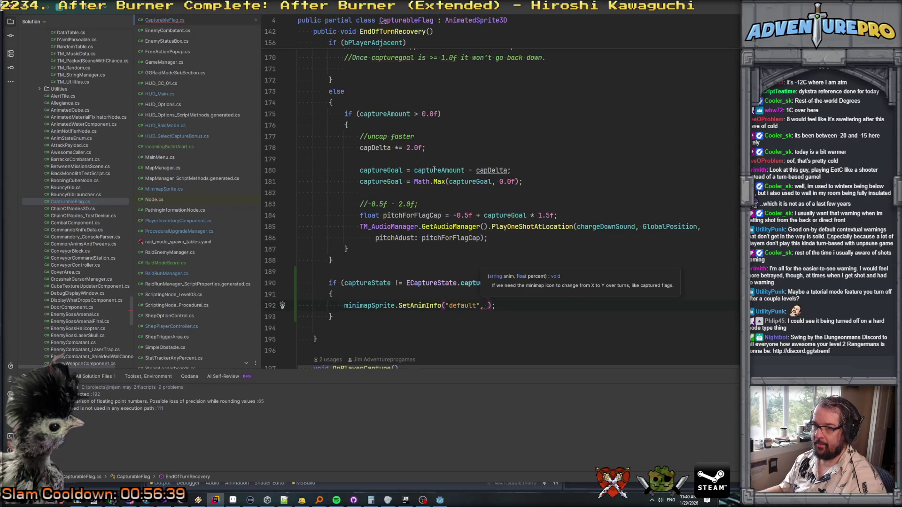
{"action": "left_click", "coordinate": [500, 215]}
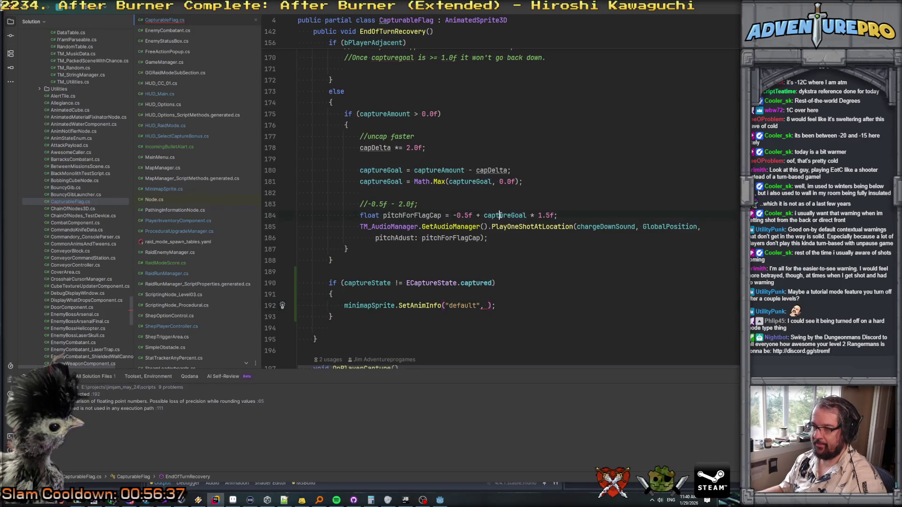
{"action": "left_click", "coordinate": [382, 114]}
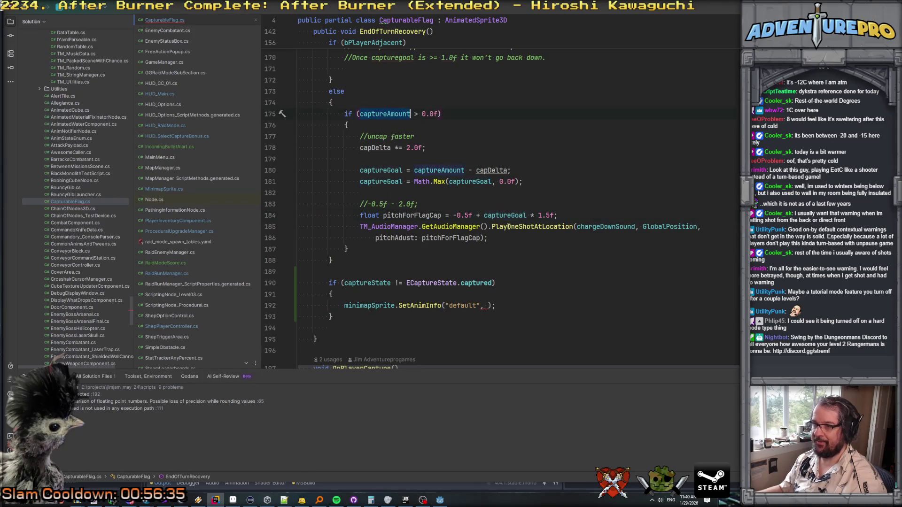
{"action": "key", "text": "ctrl+shift+BackSpace"}
{"action": "type", "text": "captureAmount"}
Step: Check SetAnimInfo's documentation, then jump to its declaration in MinimapSprite.cs
{"action": "key", "text": "Up"}
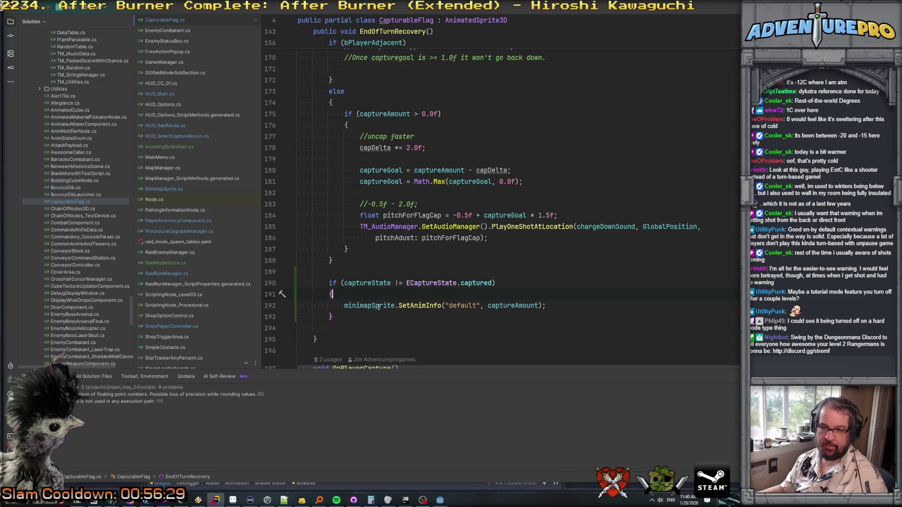
{"action": "left_click", "coordinate": [425, 308]}
{"action": "mouse_move", "coordinate": [433, 308]}
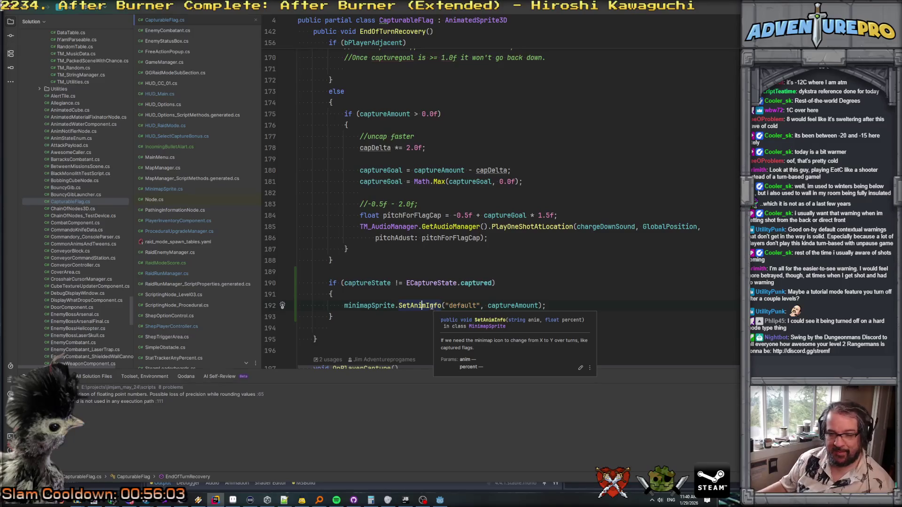
{"action": "left_click", "coordinate": [422, 305]}
{"action": "mouse_move", "coordinate": [422, 307]}
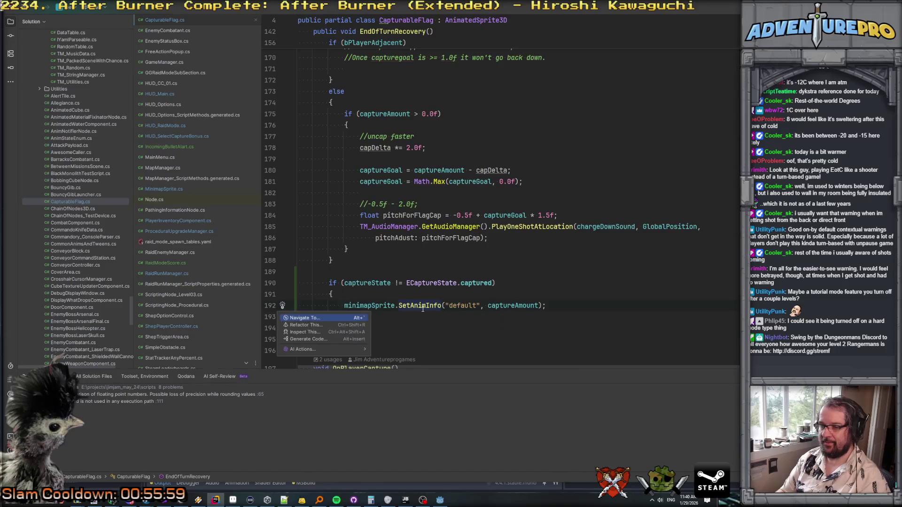
{"action": "key", "text": "ctrl+shift+g"}
{"action": "left_click", "coordinate": [446, 331]}
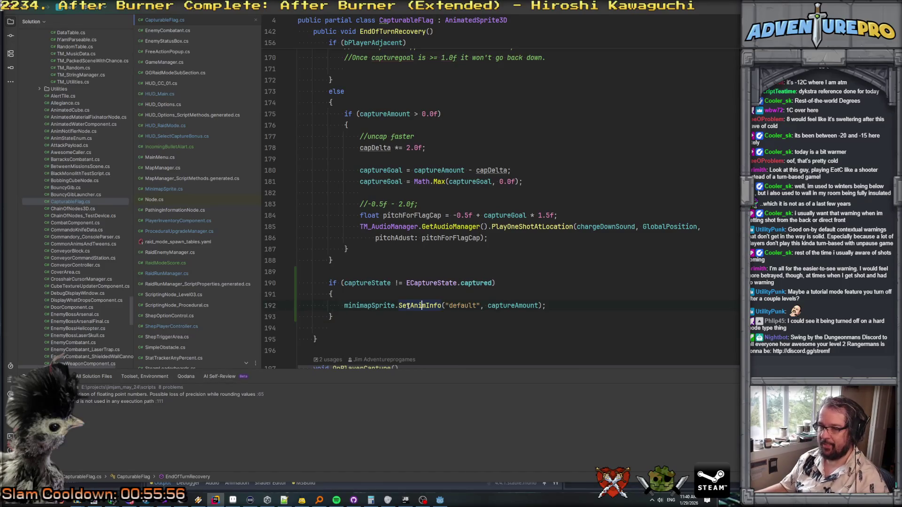
Step: Make the SetAnimInfo body call Play(anim)
{"action": "left_click", "coordinate": [349, 282]}
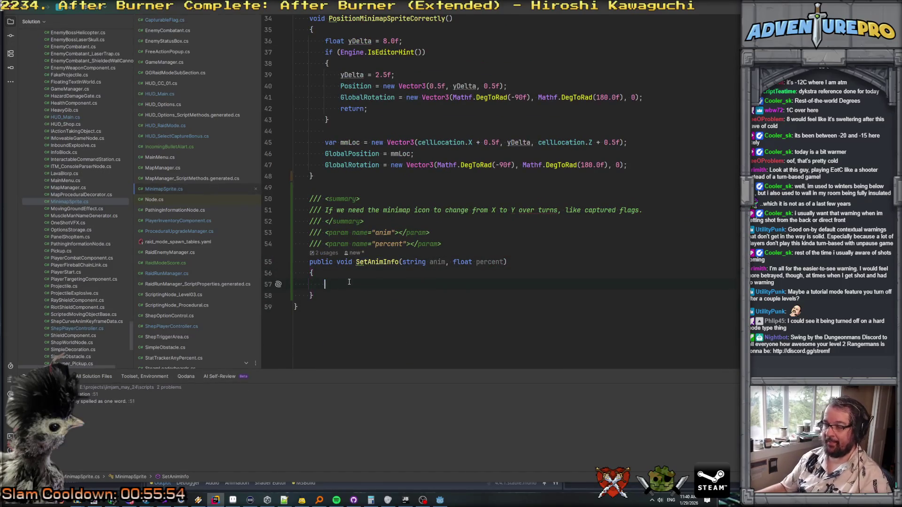
{"action": "type", "text": "play"}
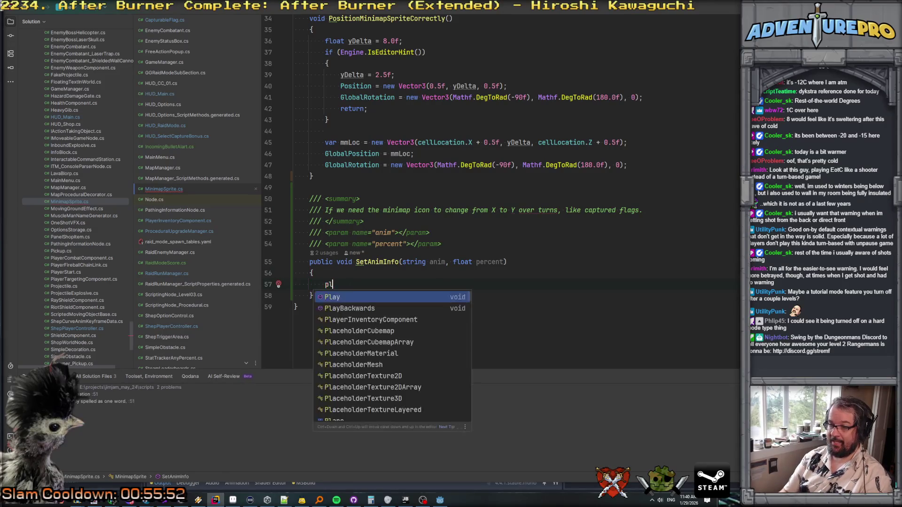
{"action": "key", "text": "Return"}
{"action": "type", "text": "anim"}
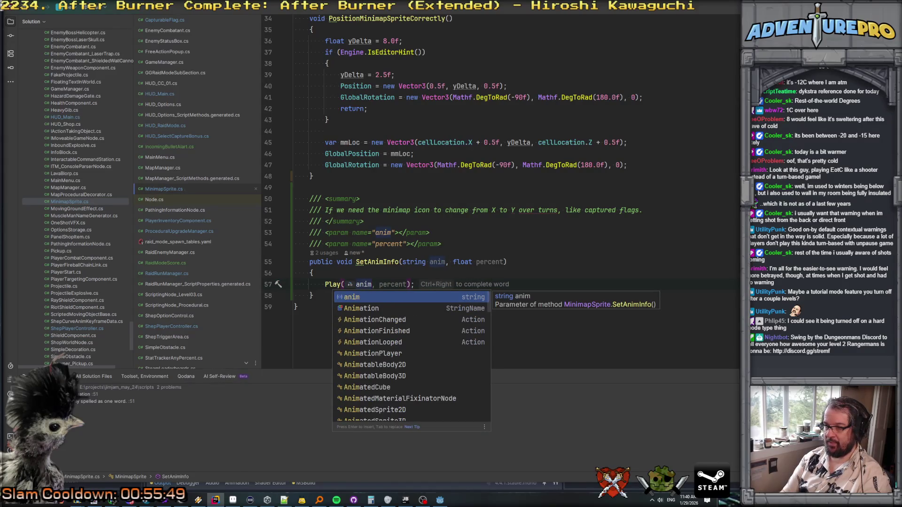
{"action": "key", "text": "Escape"}
Step: Add a SetFrameProgress() call on the line after Play(anim) from the completion list
{"action": "key", "text": "shift+Return"}
{"action": "type", "text": "f"}
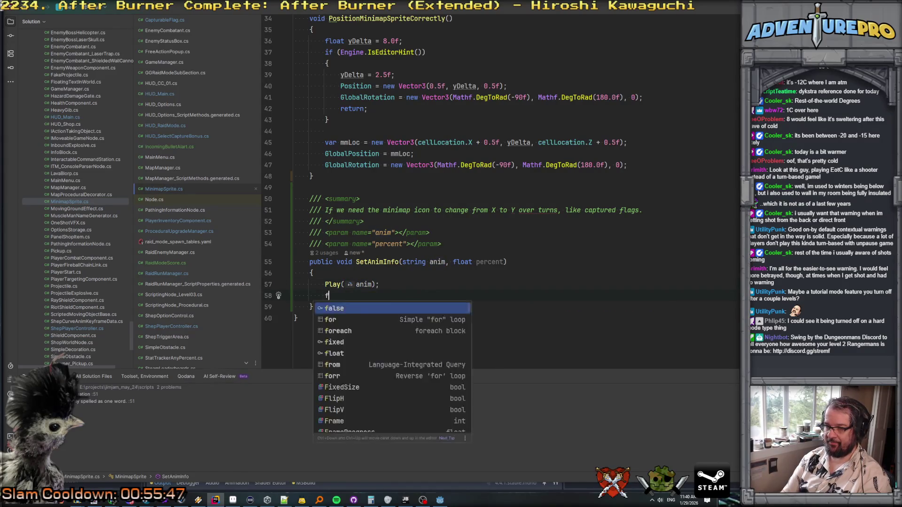
{"action": "type", "text": "rame"}
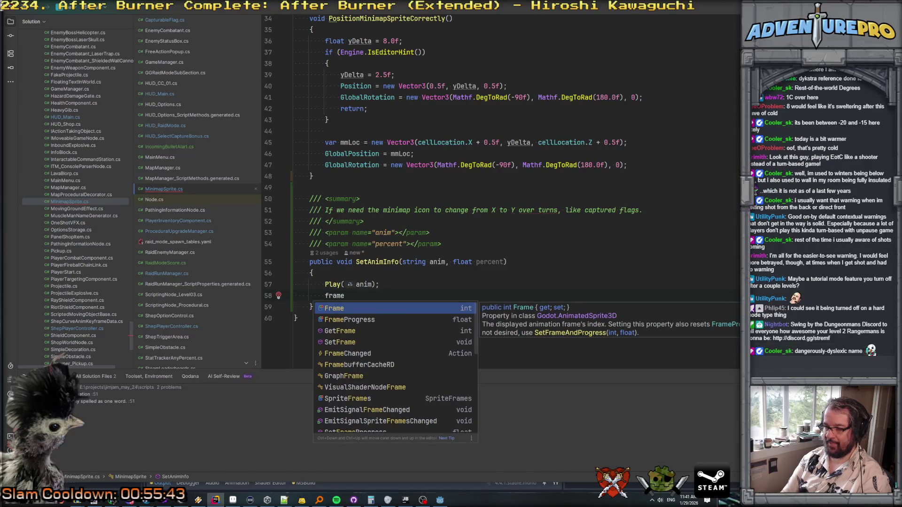
{"action": "scroll", "coordinate": [357, 342], "scroll_direction": "down", "scroll_amount": 5}
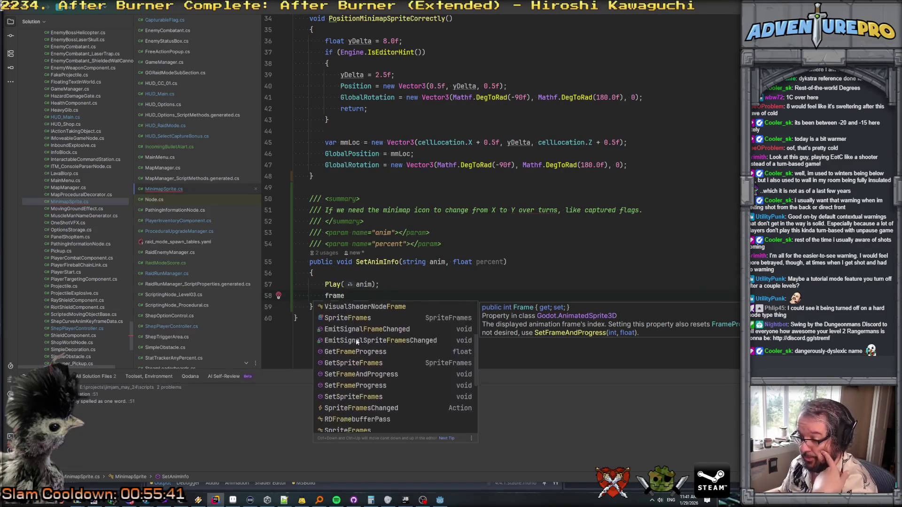
{"action": "scroll", "coordinate": [364, 353], "scroll_direction": "up", "scroll_amount": 3}
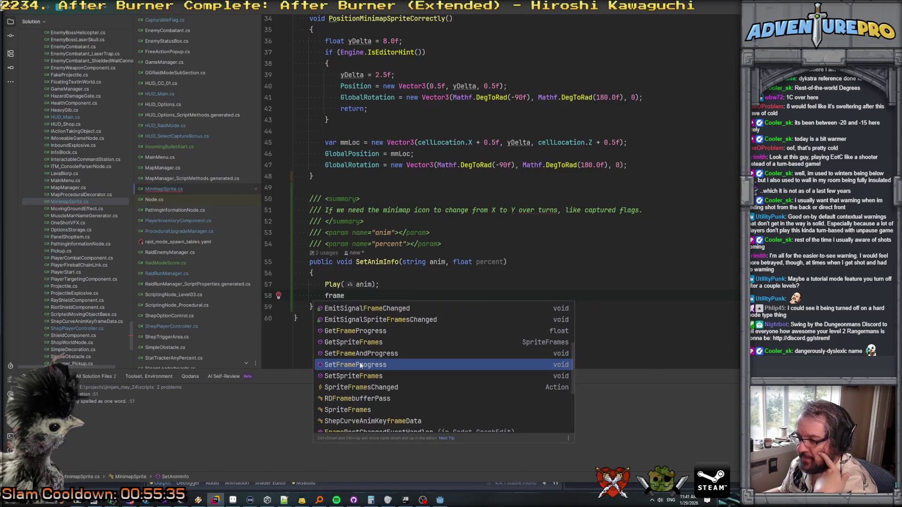
{"action": "double_click", "coordinate": [362, 365]}
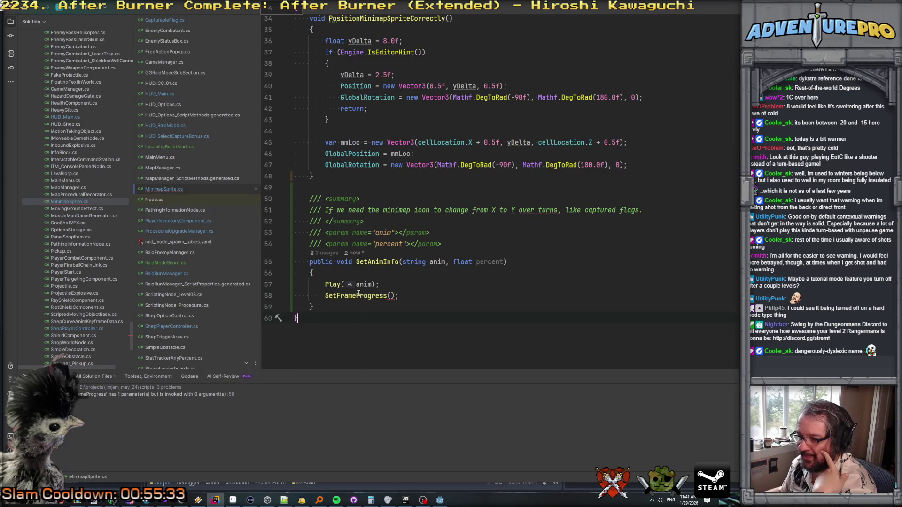
{"action": "mouse_move", "coordinate": [358, 293]}
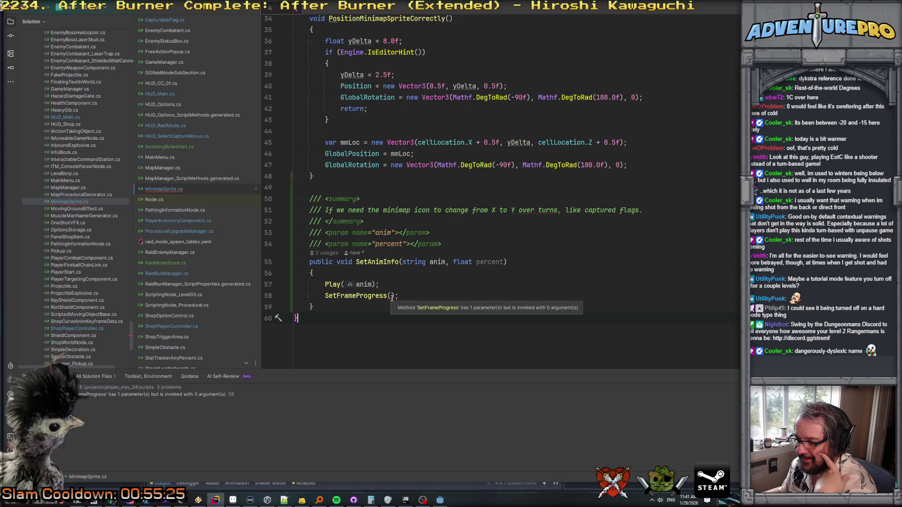
{"action": "left_click", "coordinate": [362, 296]}
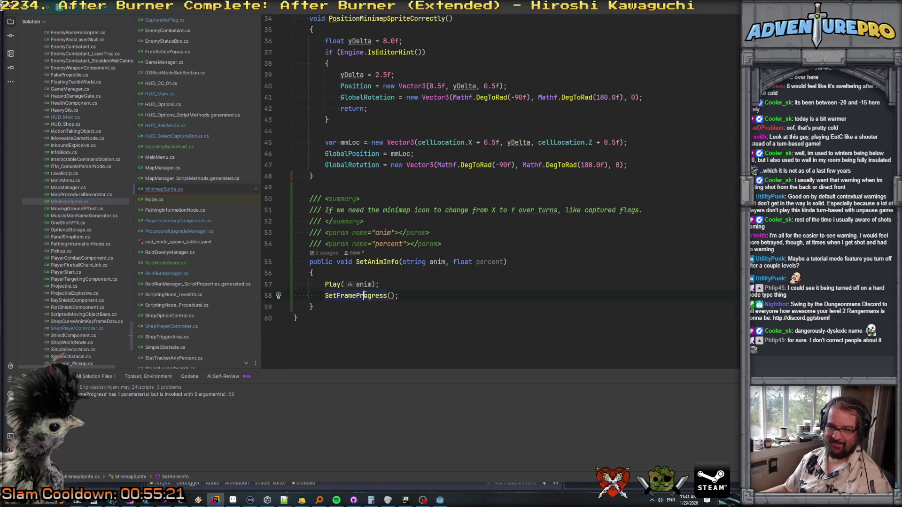
{"action": "mouse_move", "coordinate": [370, 298]}
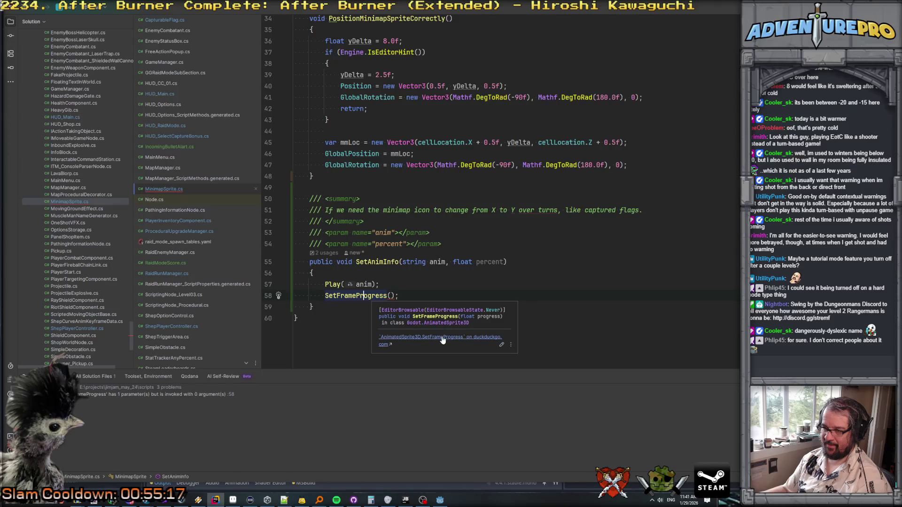
{"action": "left_click", "coordinate": [442, 338]}
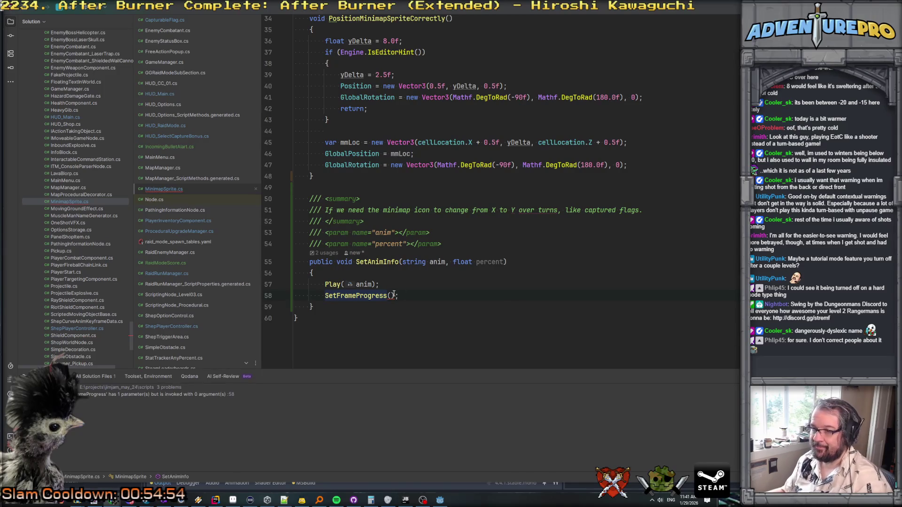
Step: Add var num = SpriteFrames.GetFrameCount(anim); above the SetFrameProgress line
{"action": "key", "text": "Up"}
{"action": "key", "text": "End"}
{"action": "key", "text": "Return"}
{"action": "type", "text": "b"}
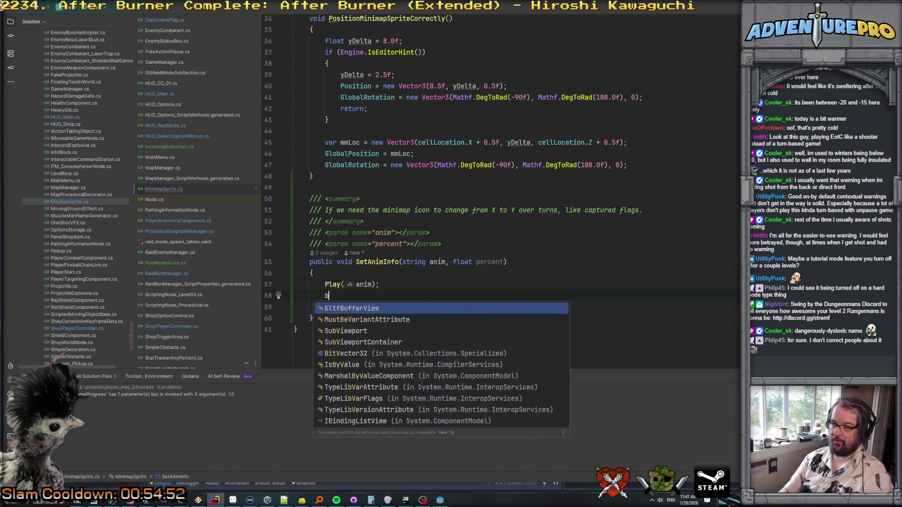
{"action": "key", "text": "BackSpace"}
{"action": "type", "text": "var num = "}
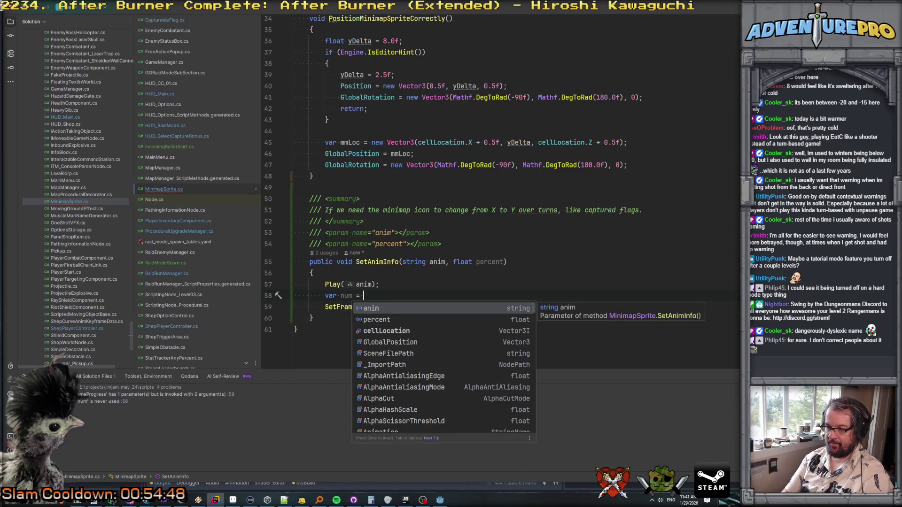
{"action": "type", "text": "Spri"}
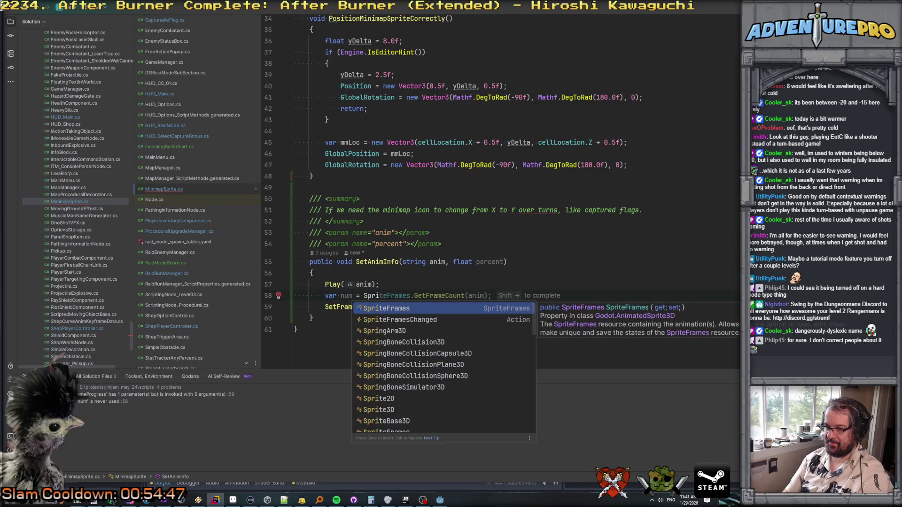
{"action": "key", "text": "shift+Right"}
{"action": "key", "text": "Return"}
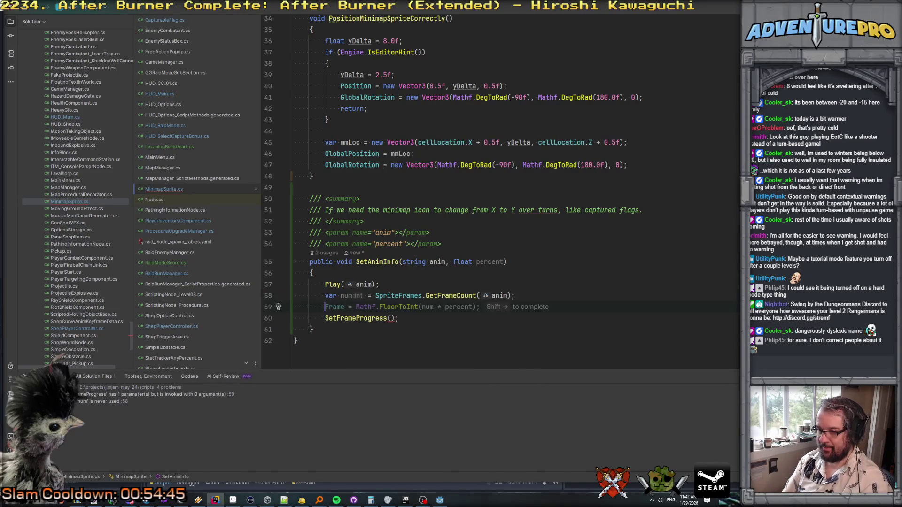
Step: Accept Frame = Mathf.FloorToInt(num * percent); and delete the SetFrameProgress() line
{"action": "key", "text": "shift+Right"}
{"action": "key", "text": "Down"}
{"action": "key", "text": "ctrl+y"}
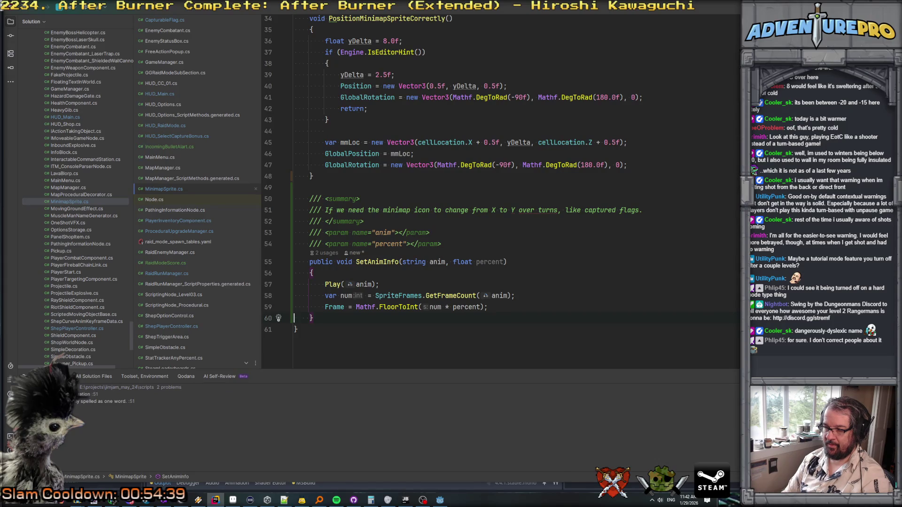
{"action": "left_click", "coordinate": [312, 318]}
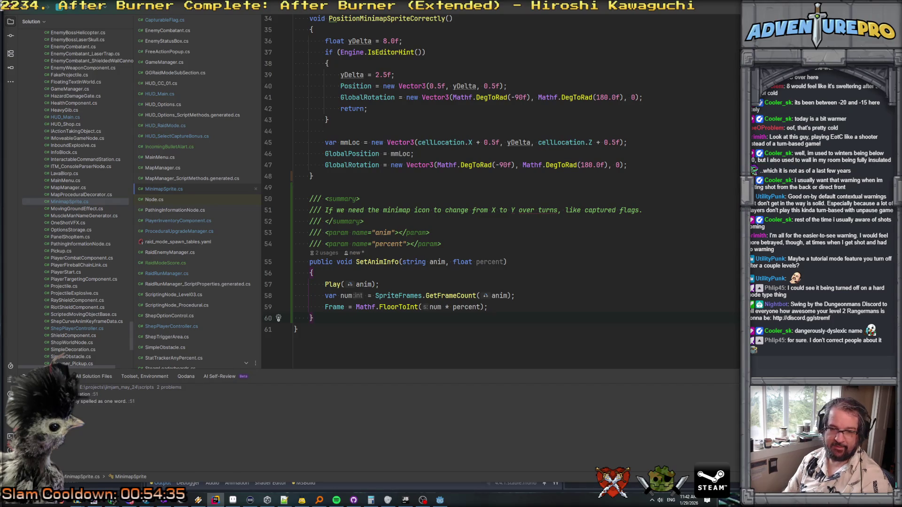
{"action": "left_click", "coordinate": [296, 330]}
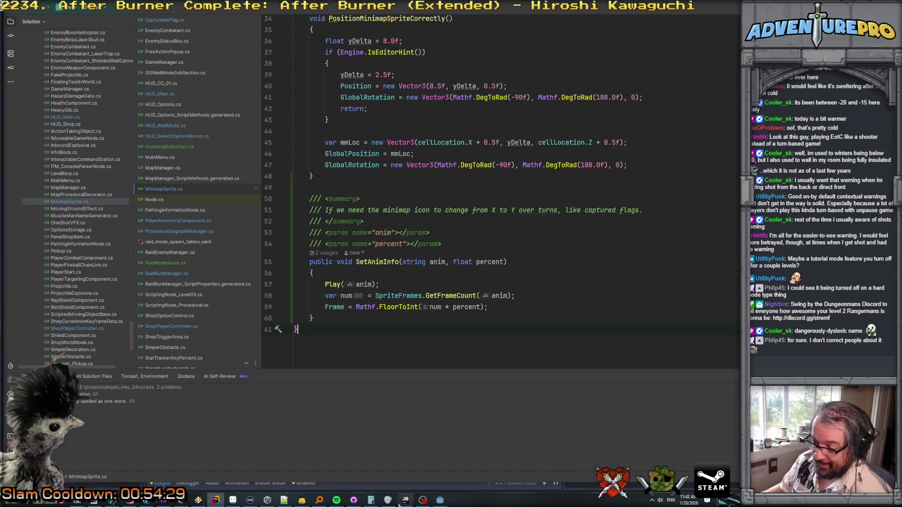
Step: In Godot, filter the FileSystem for 'flag' and open obstacle_flagpole.tscn
{"action": "left_click", "coordinate": [440, 500]}
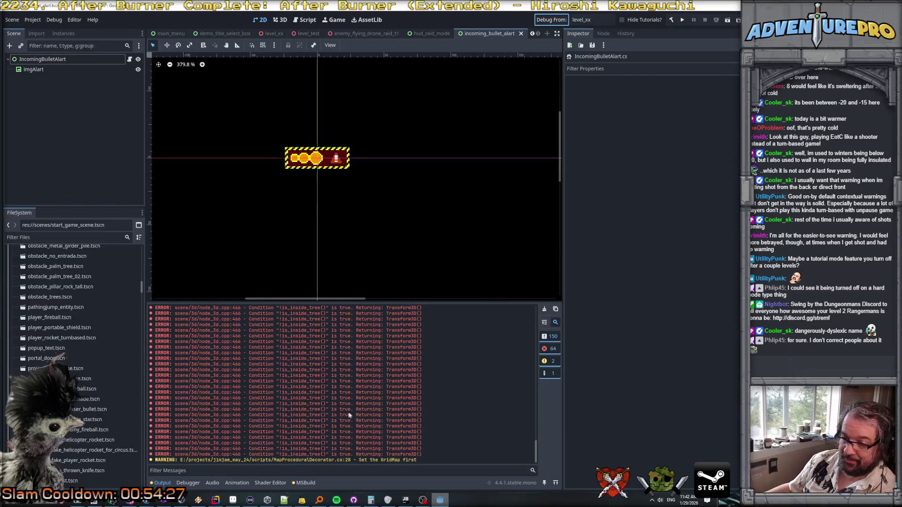
{"action": "left_click", "coordinate": [52, 239]}
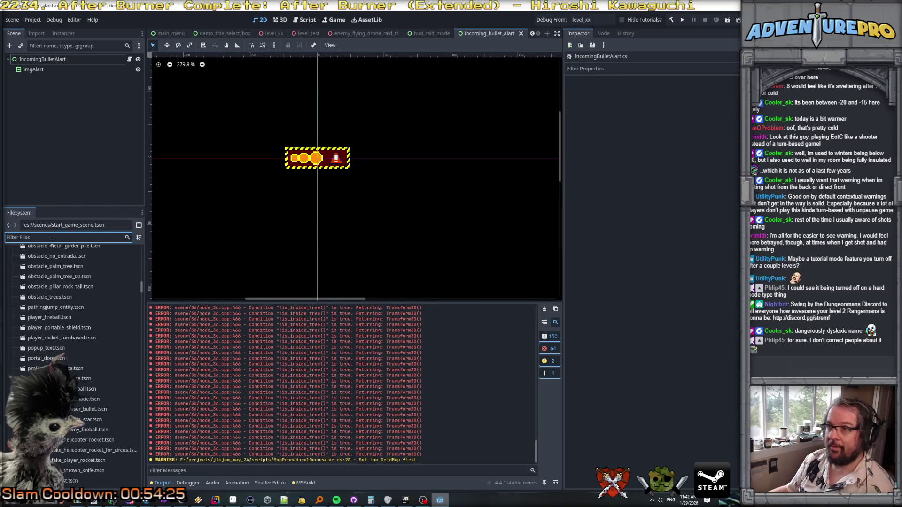
{"action": "type", "text": "captu"}
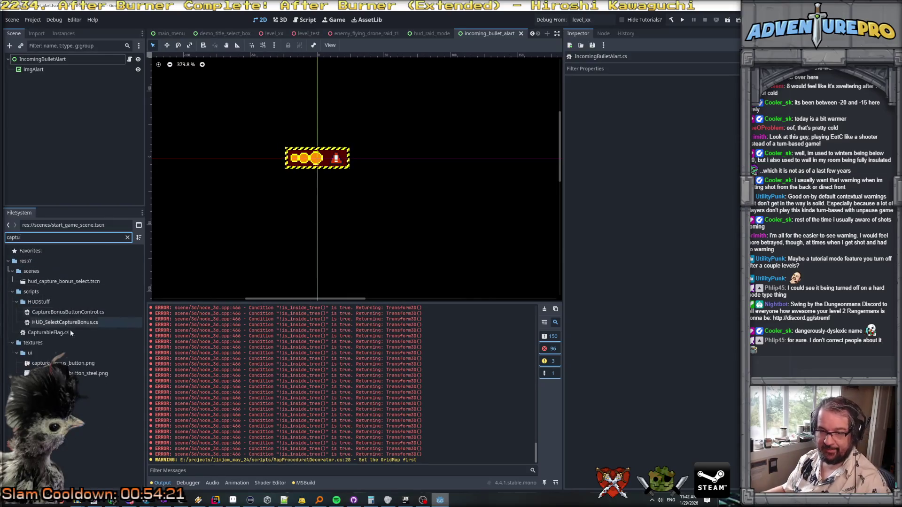
{"action": "key", "text": "ctrl+a"}
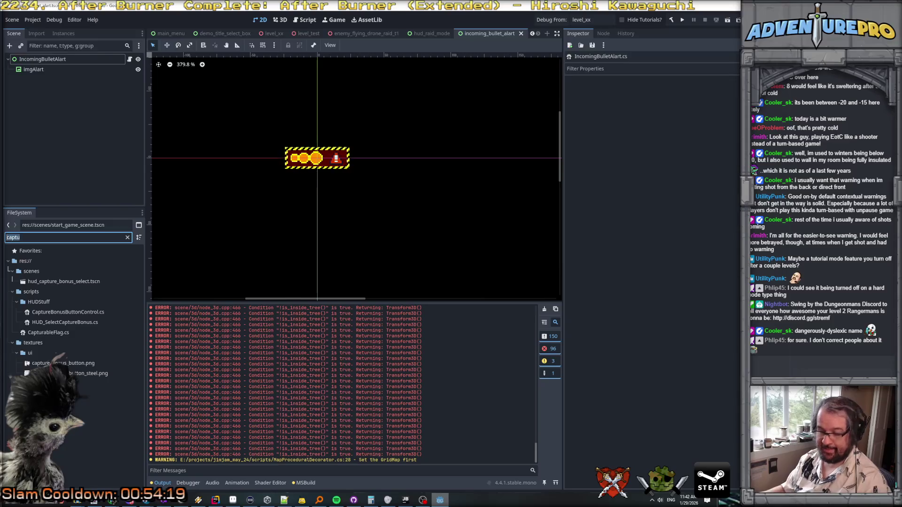
{"action": "type", "text": "flag"}
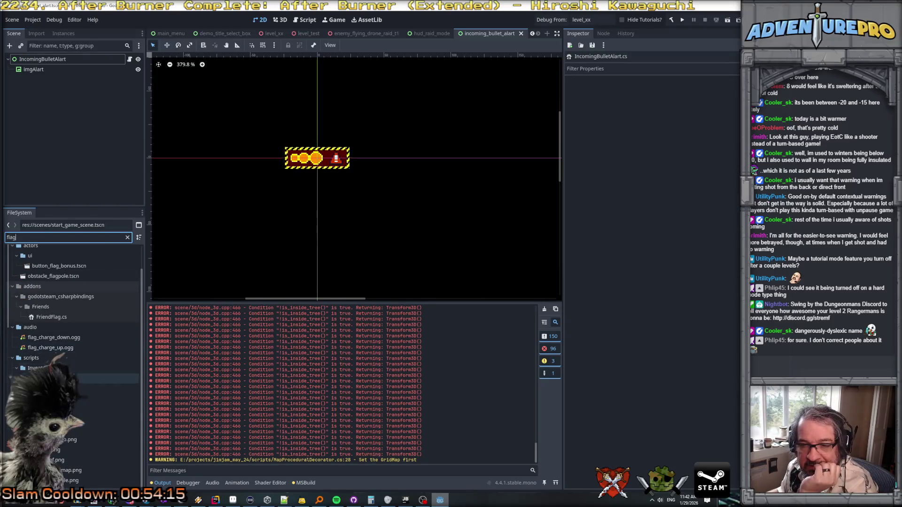
{"action": "double_click", "coordinate": [63, 276]}
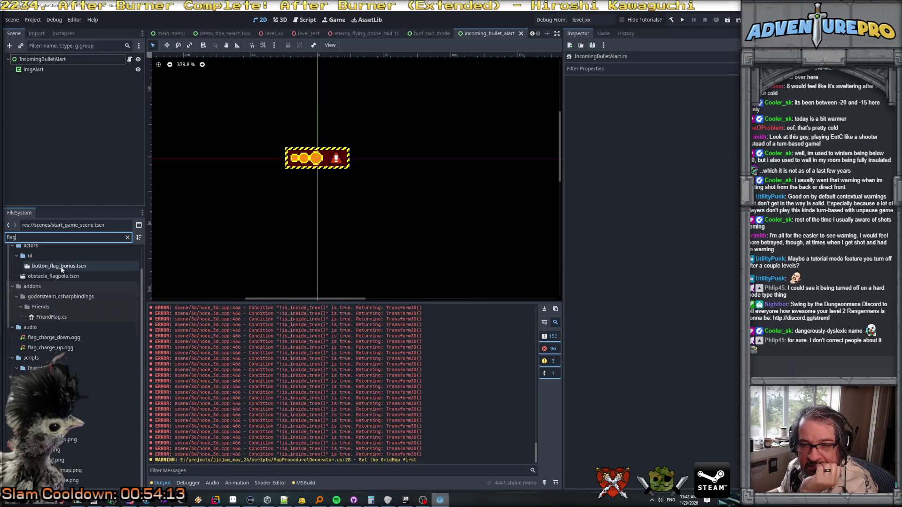
Step: Compare the minimapSprite node's captured and uncaptured animations, then return to Rider
{"action": "double_click", "coordinate": [40, 100]}
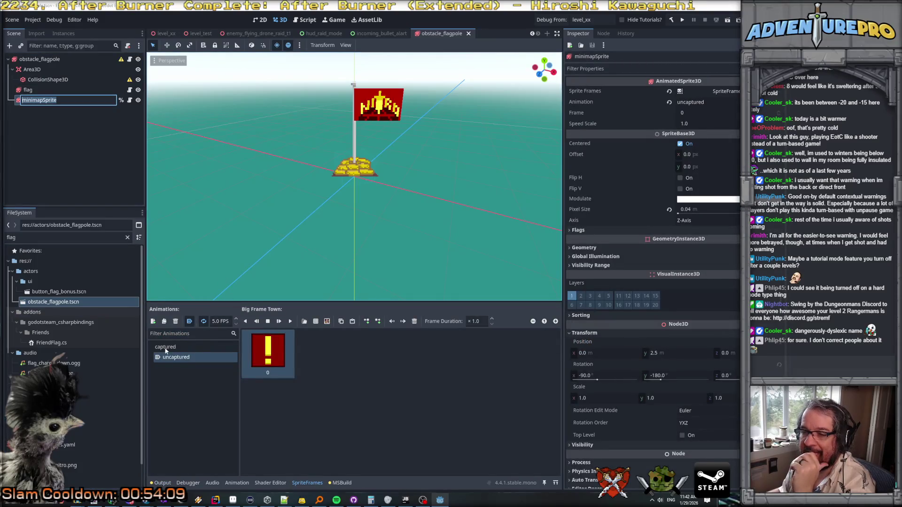
{"action": "key", "text": "Return"}
{"action": "left_click", "coordinate": [167, 348]}
{"action": "left_click", "coordinate": [179, 358]}
{"action": "left_click", "coordinate": [167, 348]}
{"action": "left_click", "coordinate": [177, 357]}
{"action": "left_click", "coordinate": [216, 500]}
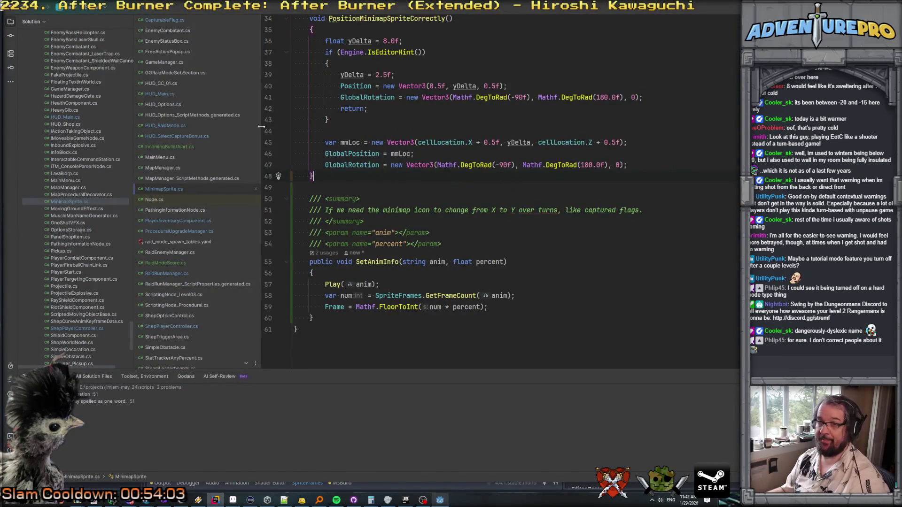
Step: In CapturableFlag.cs, change the line-192 SetAnimInfo animation name from "default" to "uncaptured"
{"action": "left_click", "coordinate": [164, 20]}
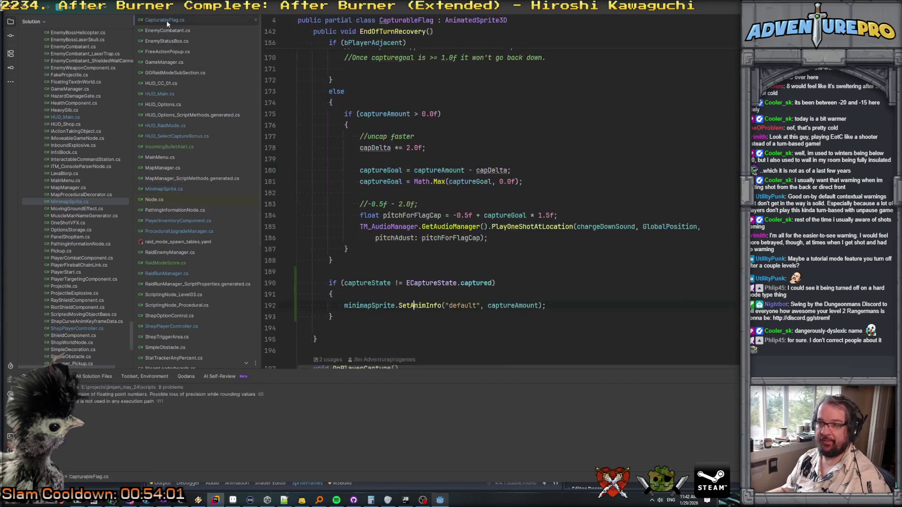
{"action": "double_click", "coordinate": [456, 308]}
{"action": "type", "text": "uncaptured\" +"}
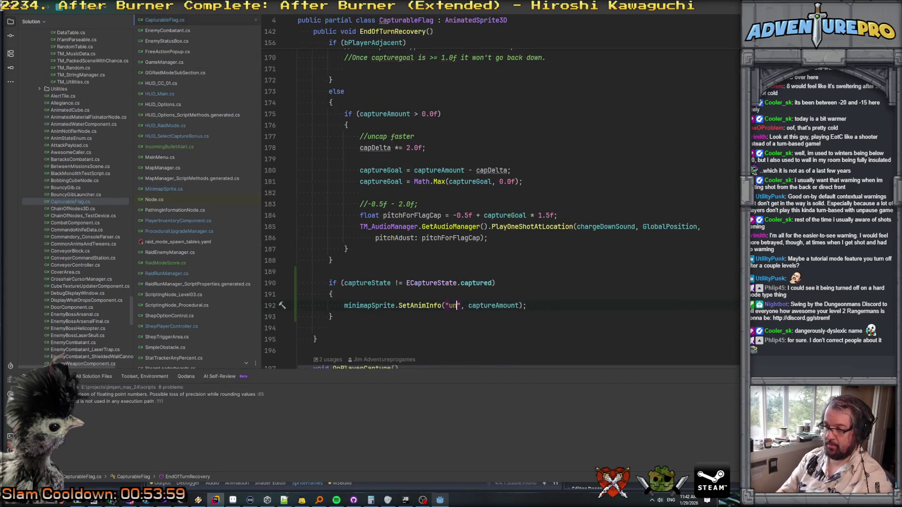
{"action": "key", "text": "Return"}
{"action": "type", "text": "\" +"}
{"action": "key", "text": "ctrl+z"}
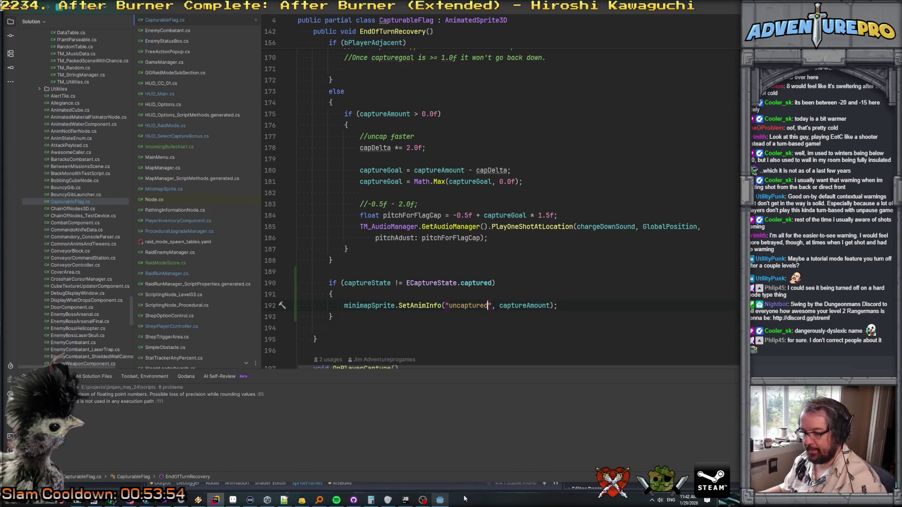
{"action": "left_click", "coordinate": [440, 500]}
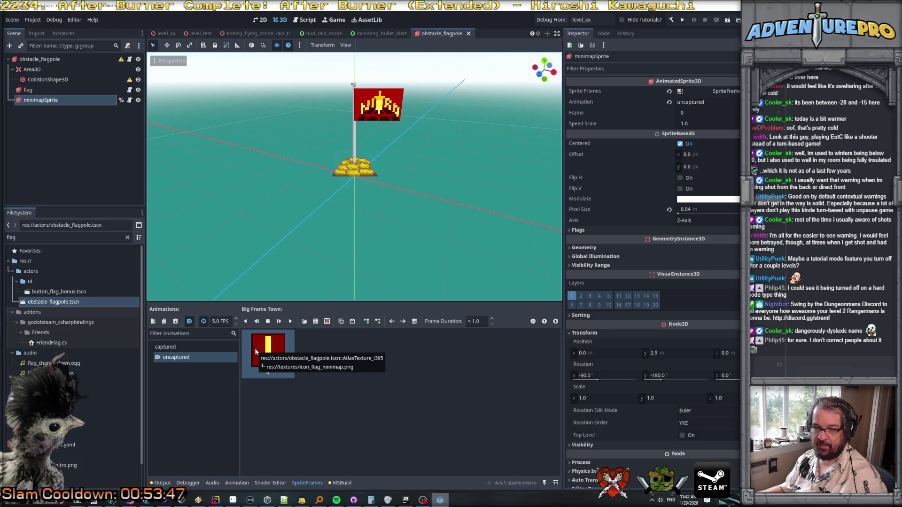
Step: Preview the minimapSprite's captured and uncaptured frames, then bring Aseprite to the front
{"action": "left_click", "coordinate": [207, 347]}
{"action": "left_click", "coordinate": [201, 357]}
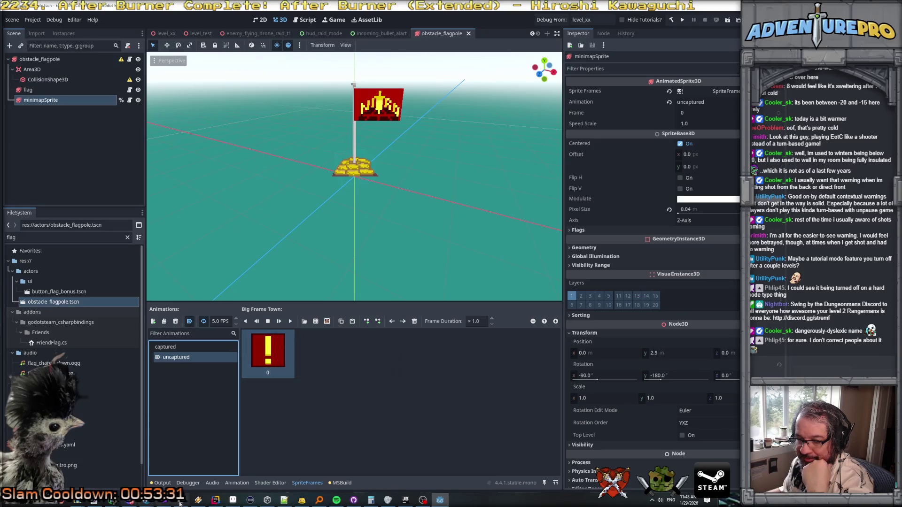
{"action": "left_click", "coordinate": [232, 500]}
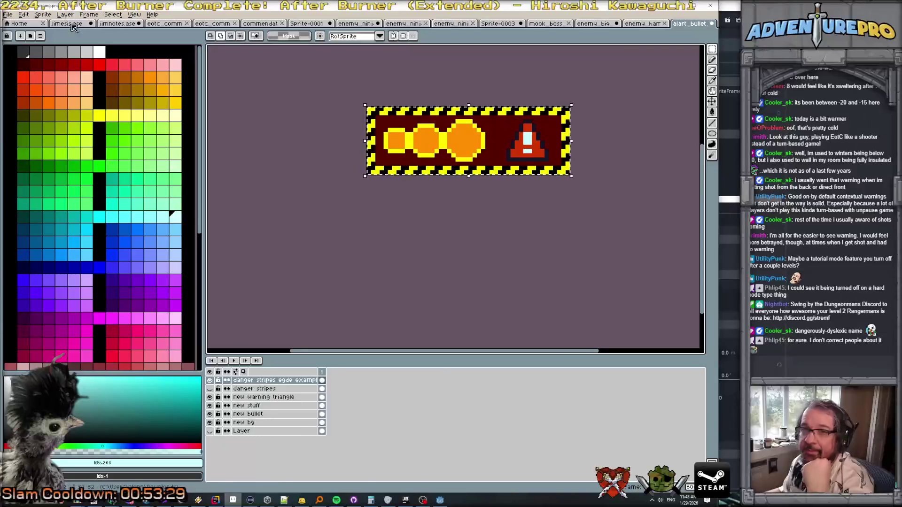
Step: Browse the Open dialog to the project's textures folder and open icon_flag_minimap.png
{"action": "left_click", "coordinate": [8, 14]}
{"action": "left_click", "coordinate": [18, 33]}
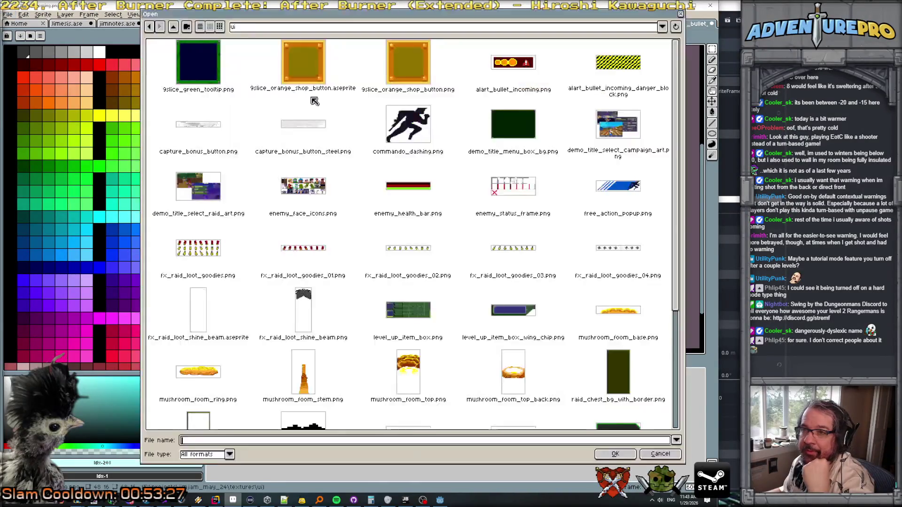
{"action": "scroll", "coordinate": [412, 214], "scroll_direction": "down", "scroll_amount": 3}
{"action": "scroll", "coordinate": [412, 215], "scroll_direction": "up", "scroll_amount": 3}
{"action": "scroll", "coordinate": [412, 215], "scroll_direction": "down", "scroll_amount": 1}
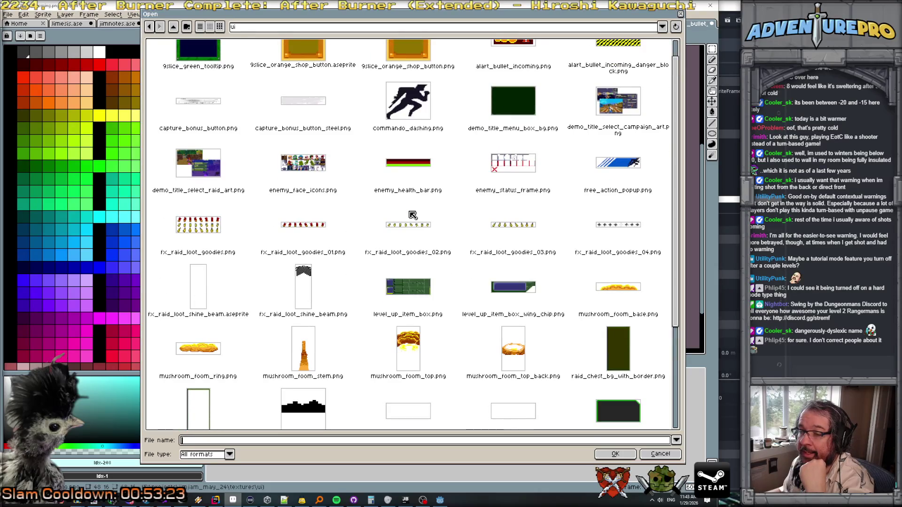
{"action": "scroll", "coordinate": [412, 215], "scroll_direction": "up", "scroll_amount": 1}
{"action": "left_click", "coordinate": [367, 31]}
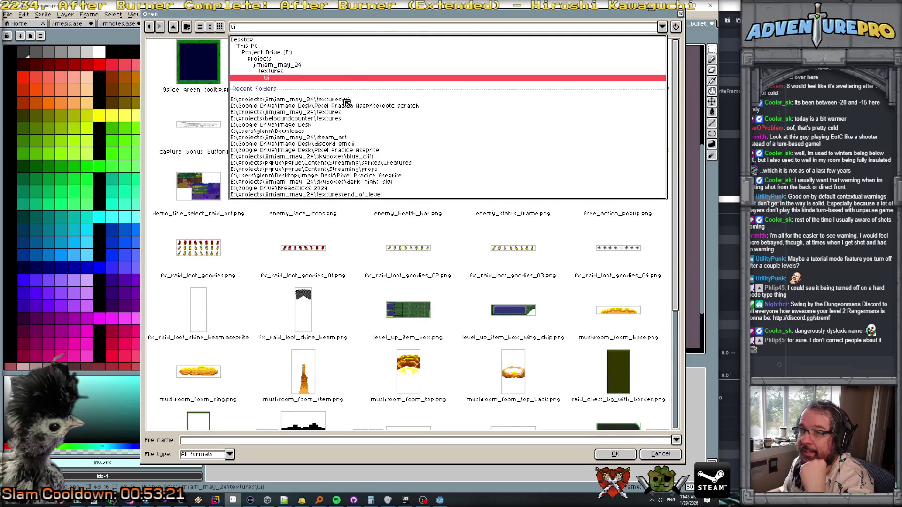
{"action": "left_click", "coordinate": [307, 71]}
{"action": "scroll", "coordinate": [507, 302], "scroll_direction": "down", "scroll_amount": 5}
{"action": "left_click_drag", "start_coordinate": [676, 65], "coordinate": [685, 299]}
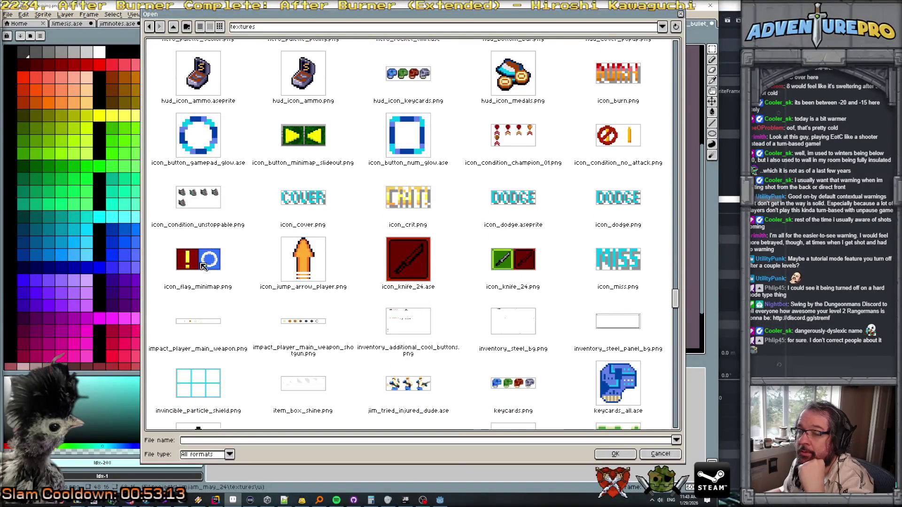
{"action": "double_click", "coordinate": [199, 261]}
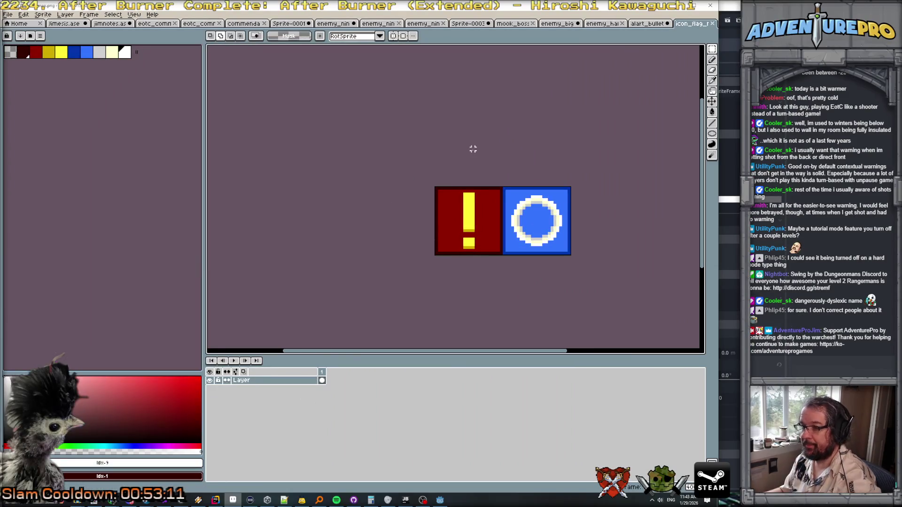
Step: Resize the canvas to 240 × 48 pixels, anchored top-left so the two icons stay put
{"action": "mouse_move", "coordinate": [471, 137]}
{"action": "left_mouse_down"}
{"action": "mouse_move", "coordinate": [410, 91]}
{"action": "mouse_move", "coordinate": [379, 81]}
{"action": "left_mouse_up"}
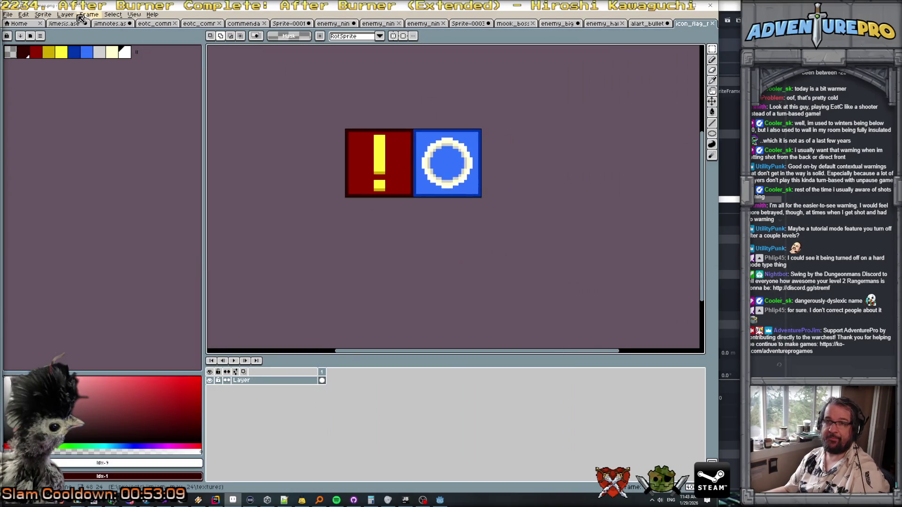
{"action": "left_click", "coordinate": [47, 15]}
{"action": "left_click", "coordinate": [77, 61]}
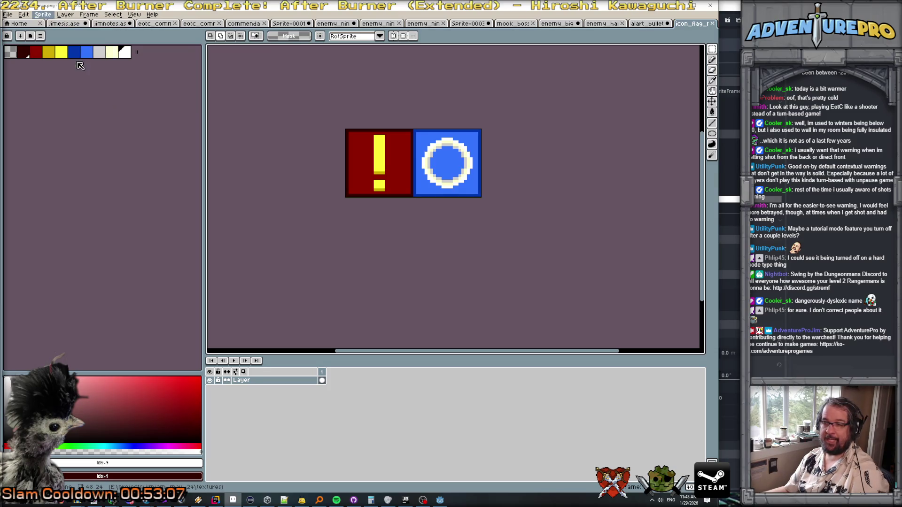
{"action": "left_click", "coordinate": [541, 132]}
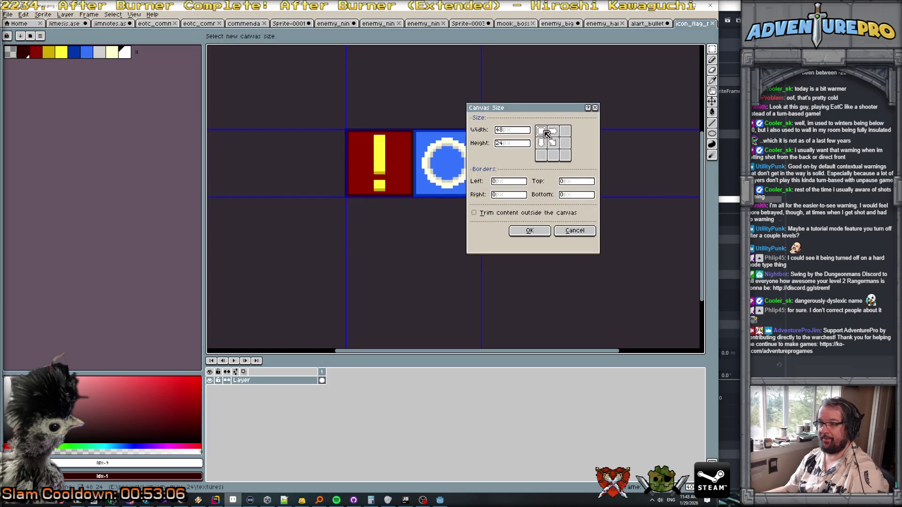
{"action": "double_click", "coordinate": [520, 144]}
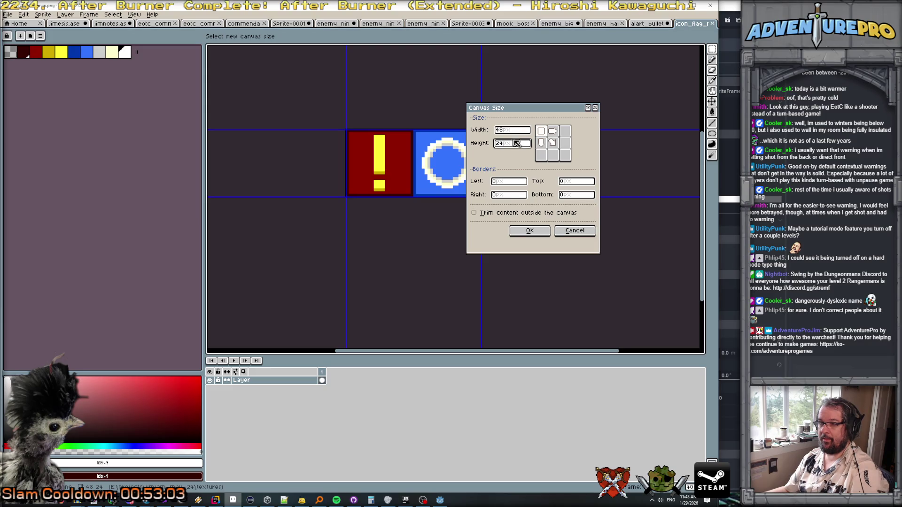
{"action": "type", "text": "48"}
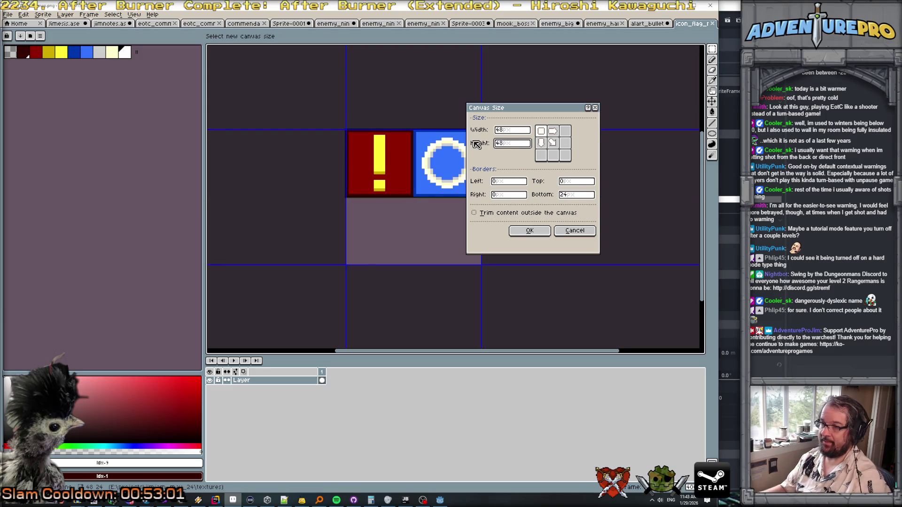
{"action": "double_click", "coordinate": [512, 130]}
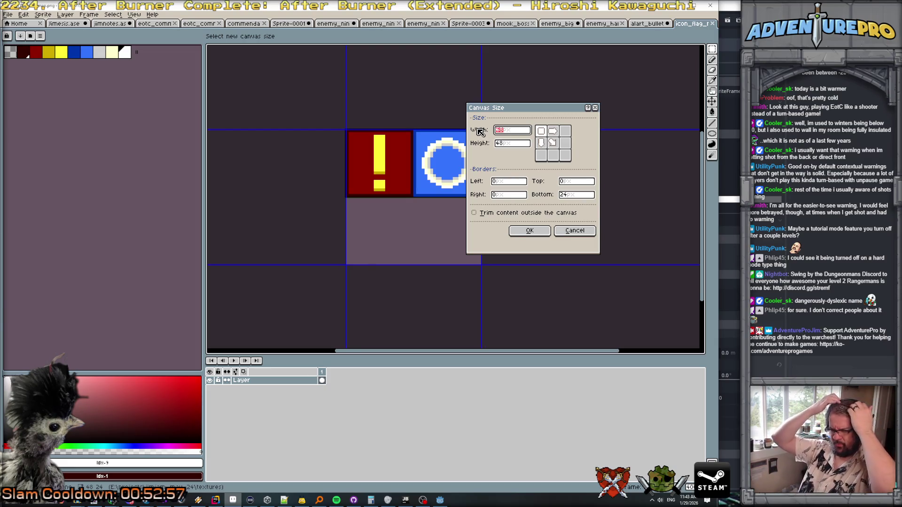
{"action": "type", "text": "240"}
{"action": "key", "text": "Return"}
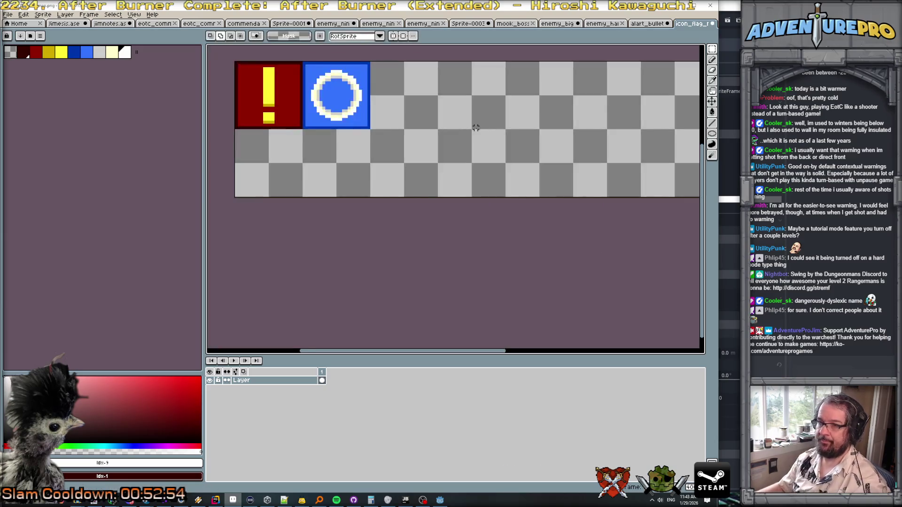
{"action": "scroll", "coordinate": [475, 128], "scroll_direction": "down", "scroll_amount": 1}
{"action": "scroll", "coordinate": [324, 103], "scroll_direction": "up", "scroll_amount": 2}
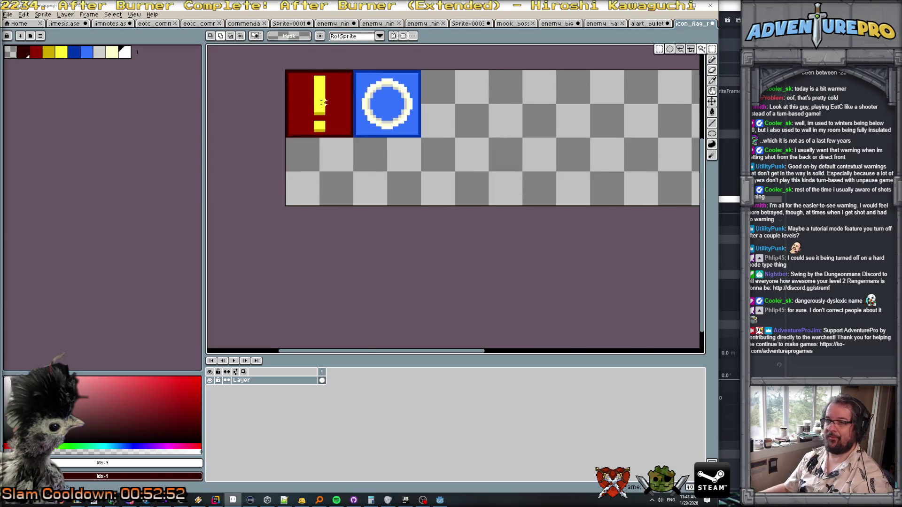
Step: Copy the red exclamation tile and paste it into a new 24×24 sprite
{"action": "left_click_drag", "start_coordinate": [278, 64], "coordinate": [358, 147]}
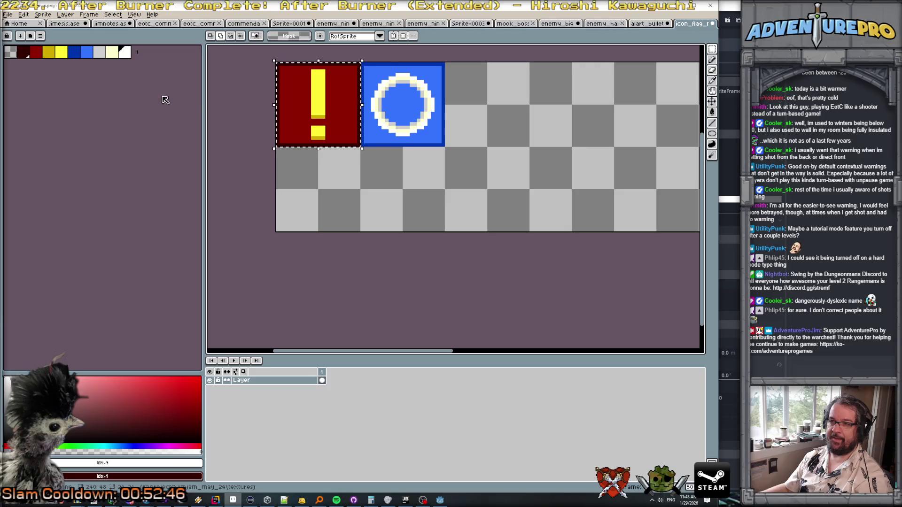
{"action": "left_click", "coordinate": [10, 15]}
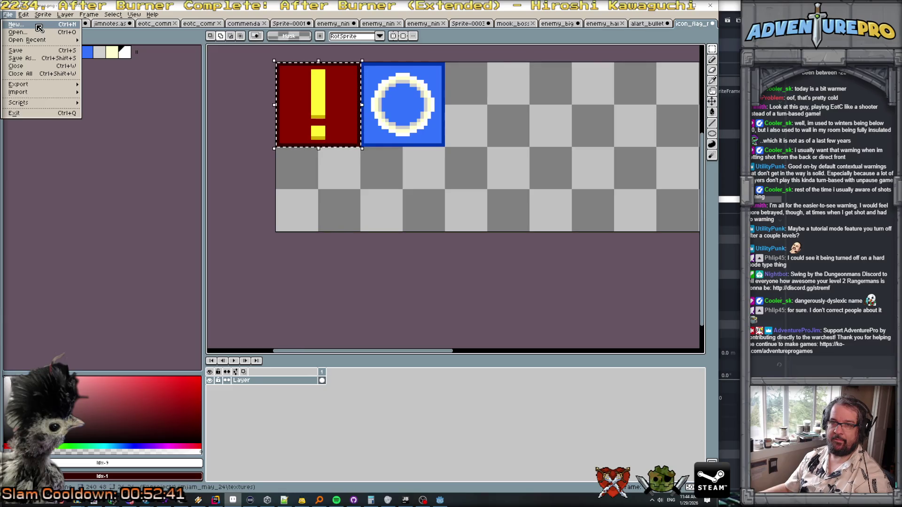
{"action": "left_click", "coordinate": [39, 28]}
{"action": "left_click", "coordinate": [338, 318]}
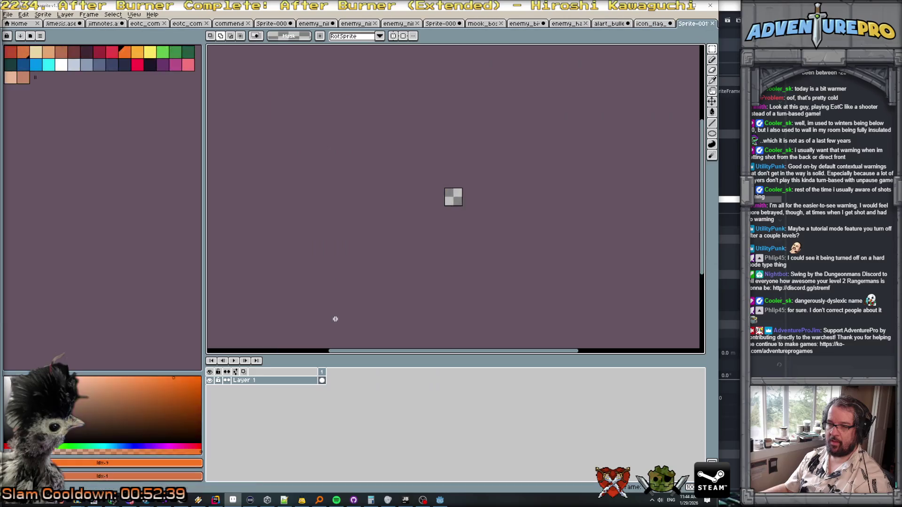
{"action": "key", "text": "ctrl+v"}
Step: Copy the blue circle tile from the icon sheet and add a second layer to the new sprite
{"action": "left_click", "coordinate": [650, 23]}
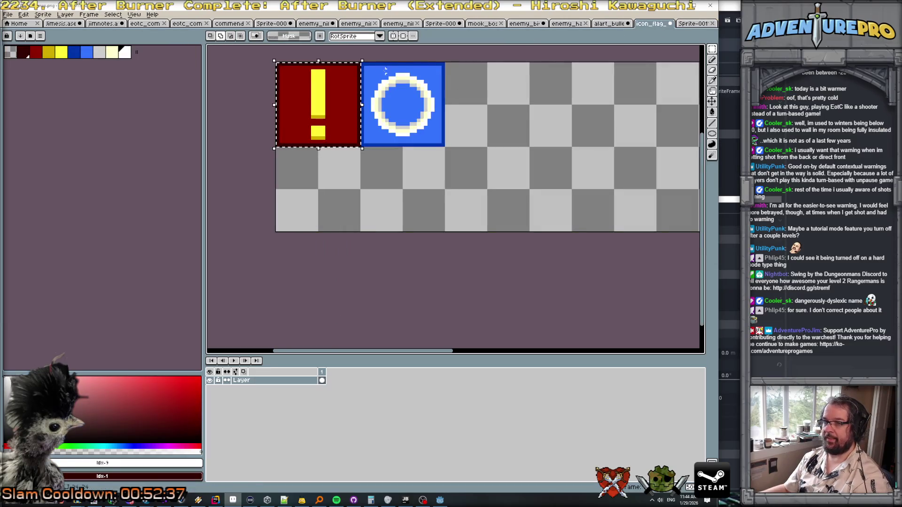
{"action": "left_click", "coordinate": [713, 49]}
{"action": "left_click", "coordinate": [362, 63]}
{"action": "mouse_move", "coordinate": [362, 62]}
{"action": "left_mouse_down"}
{"action": "mouse_move", "coordinate": [408, 126]}
{"action": "mouse_move", "coordinate": [446, 149]}
{"action": "left_mouse_up"}
{"action": "key", "text": "ctrl+Tab"}
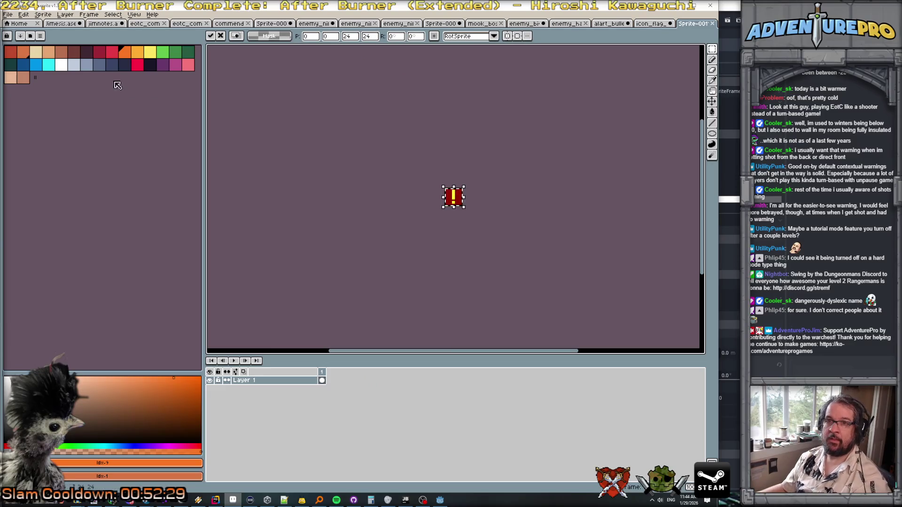
{"action": "left_click", "coordinate": [61, 14]}
{"action": "mouse_move", "coordinate": [89, 56]}
{"action": "left_click", "coordinate": [146, 59]}
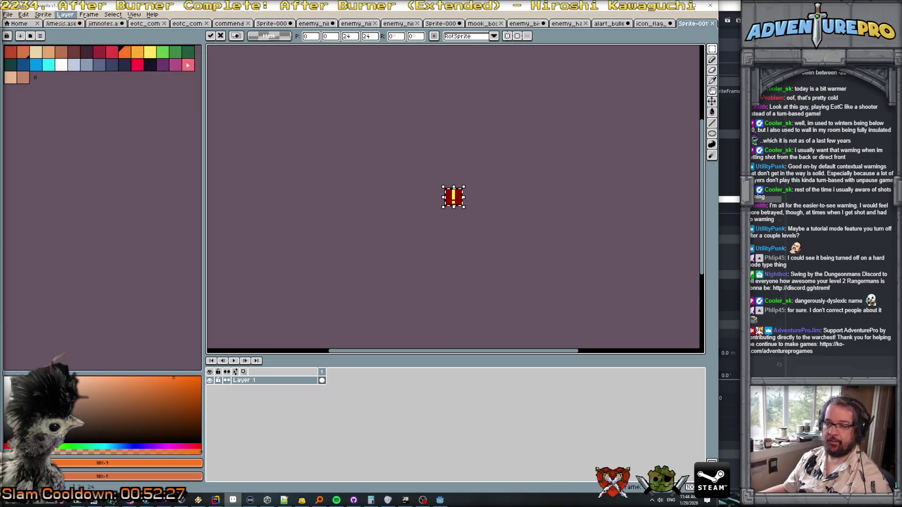
{"action": "key", "text": "Escape"}
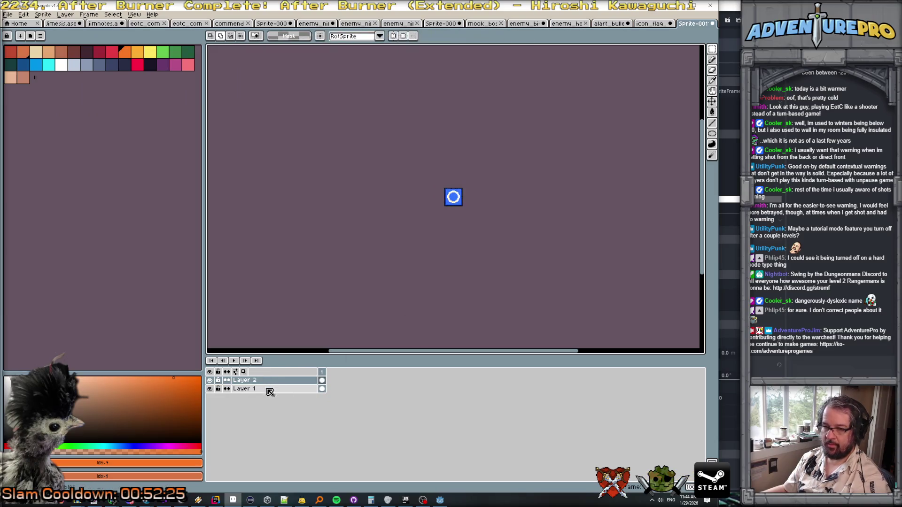
Step: Rename the bottom layer 'uncapped' and Layer 2 'capped'
{"action": "double_click", "coordinate": [272, 391]}
{"action": "type", "text": "ncapped"}
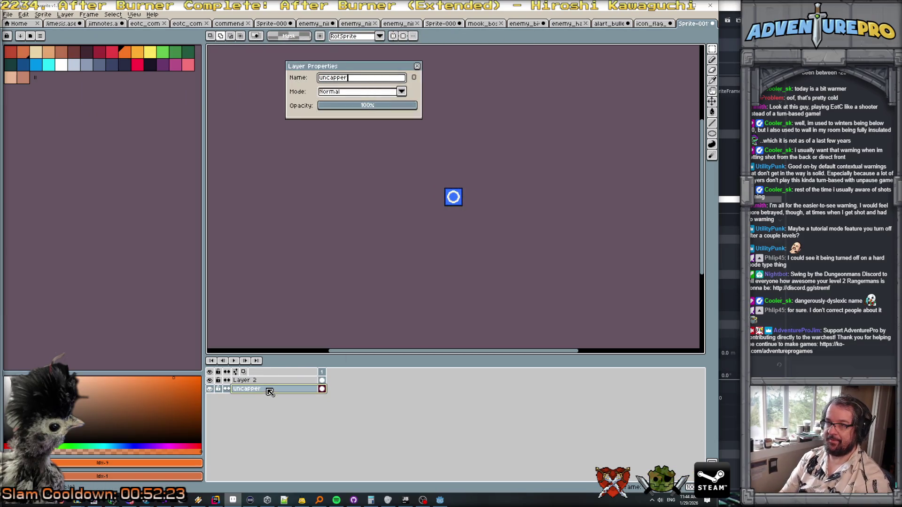
{"action": "key", "text": "Return"}
{"action": "double_click", "coordinate": [266, 382]}
{"action": "type", "text": "c"}
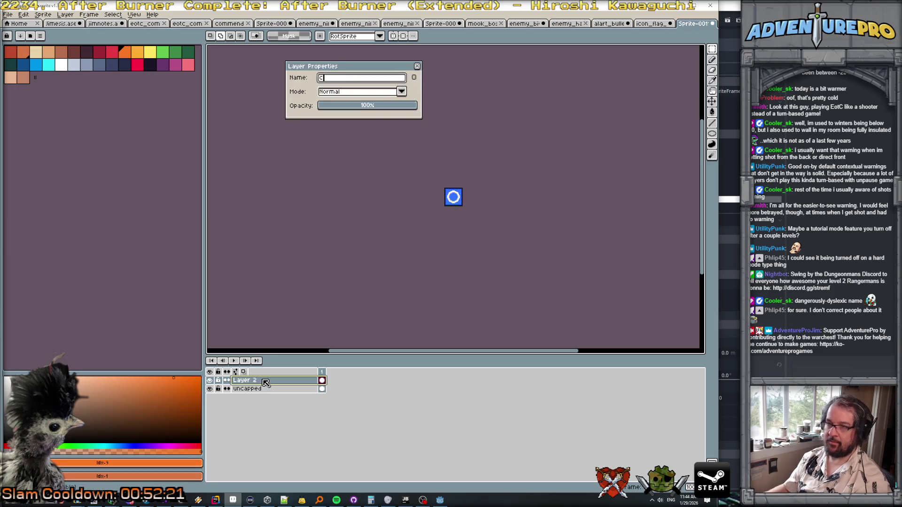
{"action": "type", "text": "apped"}
{"action": "key", "text": "Return"}
Step: Extend the animation to 10 frames with Alt+N
{"action": "left_click", "coordinate": [323, 372]}
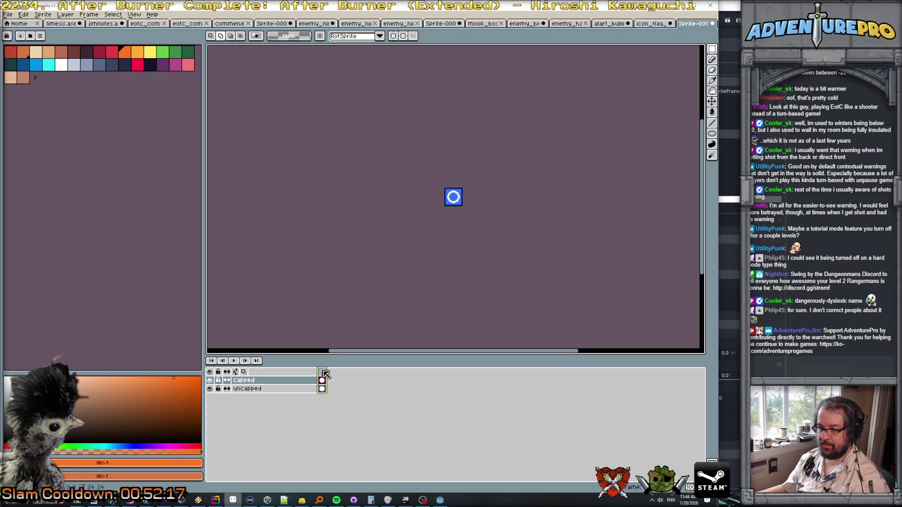
{"action": "key", "text": "alt+n"}
{"action": "key", "text": "alt+n"}
{"action": "key", "text": "alt+n"}
{"action": "key", "text": "alt+n"}
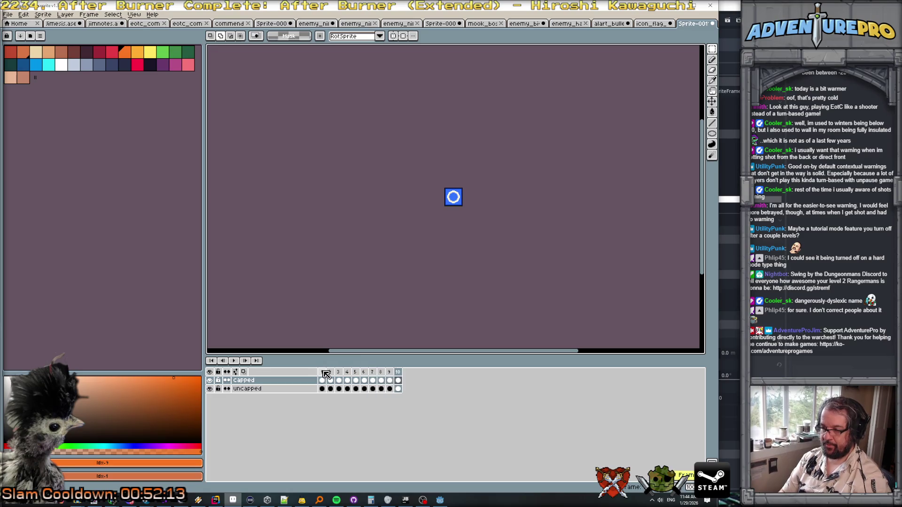
{"action": "left_click", "coordinate": [398, 390]}
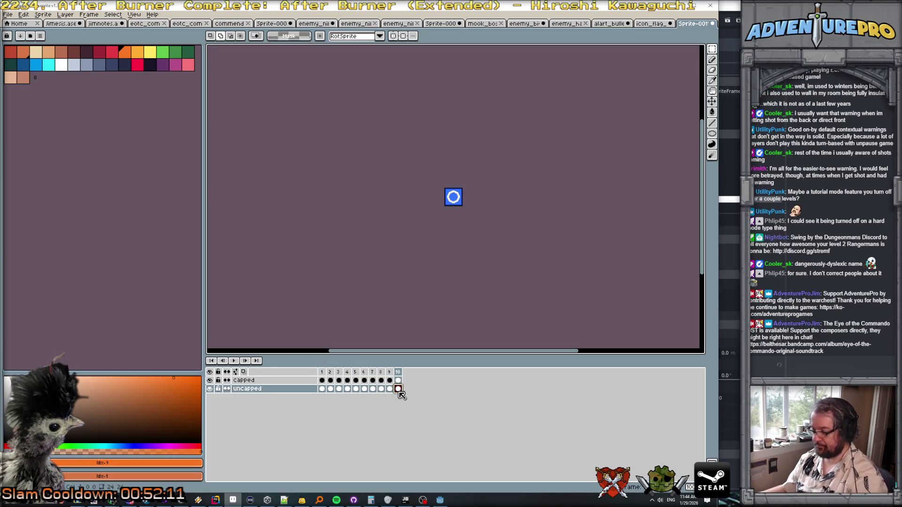
Step: Link frames 1–9 of the uncapped layer into one shared cel
{"action": "left_click_drag", "start_coordinate": [398, 390], "coordinate": [323, 393]}
{"action": "right_click", "coordinate": [323, 392]}
{"action": "left_click", "coordinate": [358, 422]}
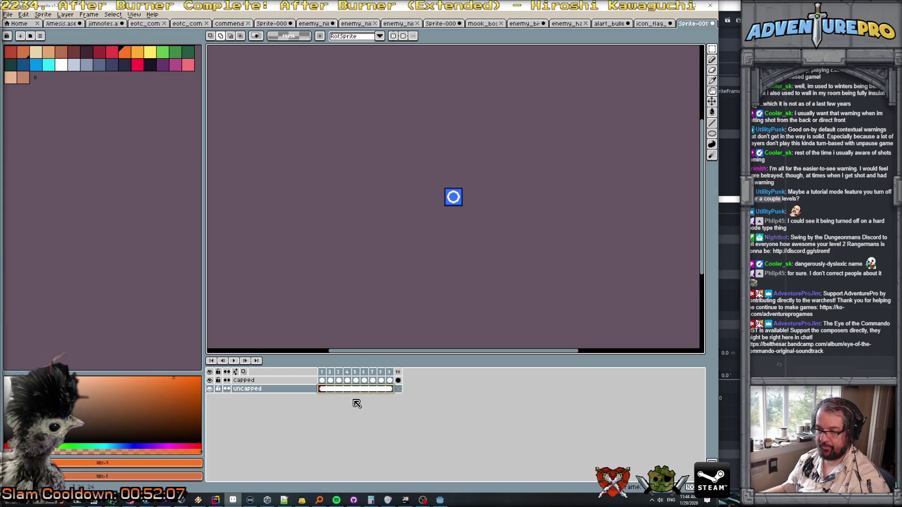
{"action": "left_click", "coordinate": [322, 388]}
Step: Confirm the canvas is still 24×24, then marquee the ring icon minus its left edge
{"action": "scroll", "coordinate": [431, 246], "scroll_direction": "up", "scroll_amount": 4}
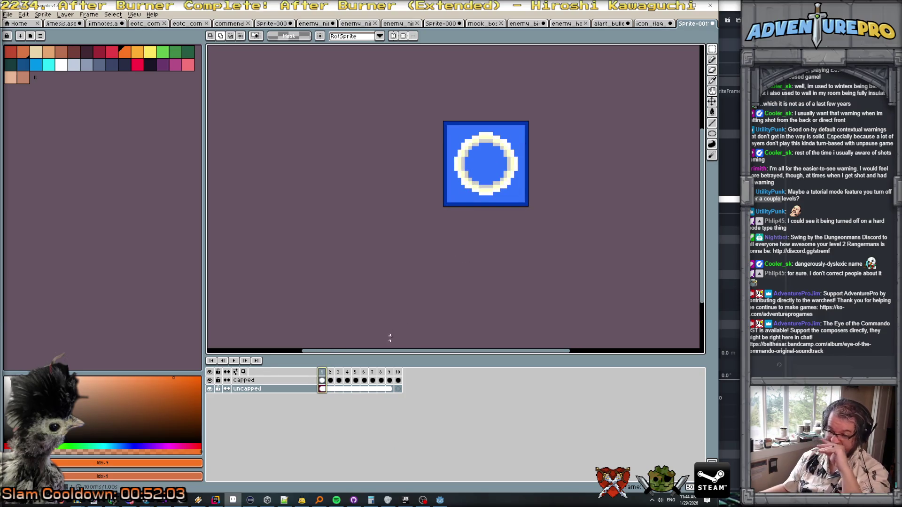
{"action": "left_click", "coordinate": [712, 49]}
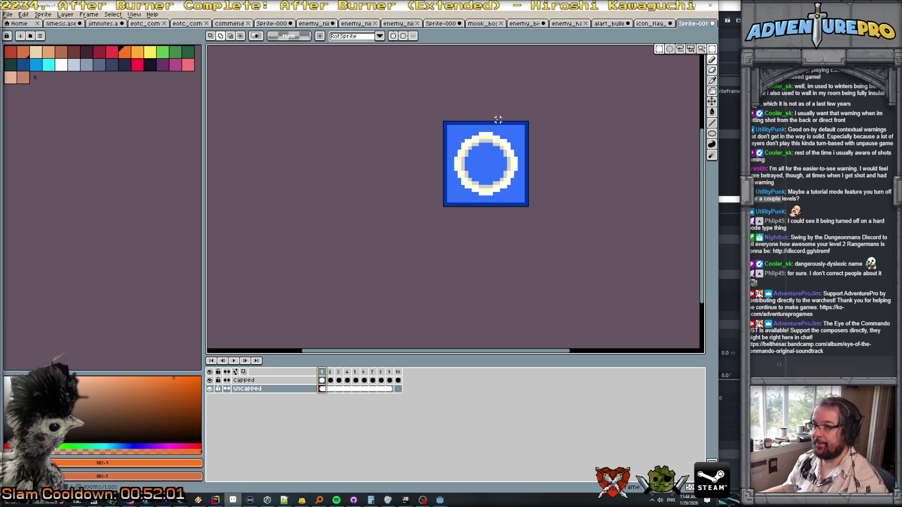
{"action": "left_click_drag", "start_coordinate": [447, 123], "coordinate": [527, 123]}
{"action": "key", "text": "ctrl+a"}
{"action": "left_click", "coordinate": [52, 15]}
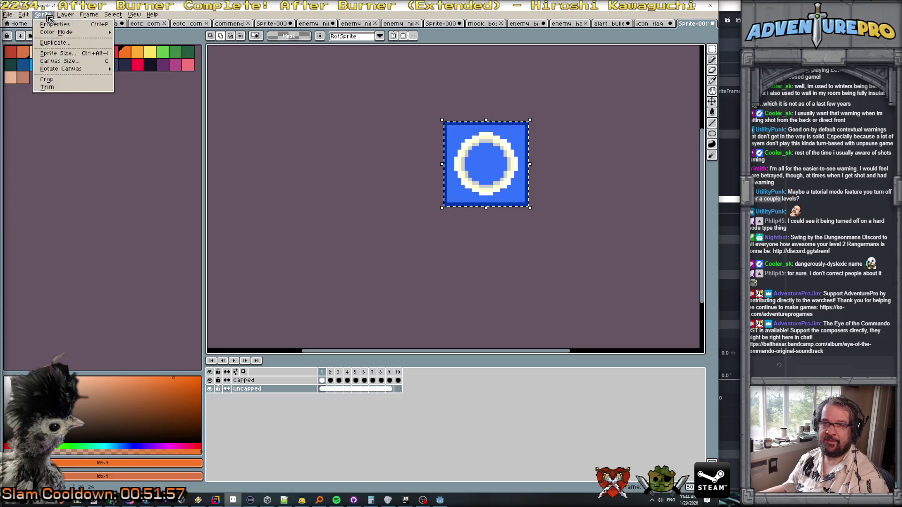
{"action": "left_click", "coordinate": [73, 64]}
{"action": "key", "text": "Escape"}
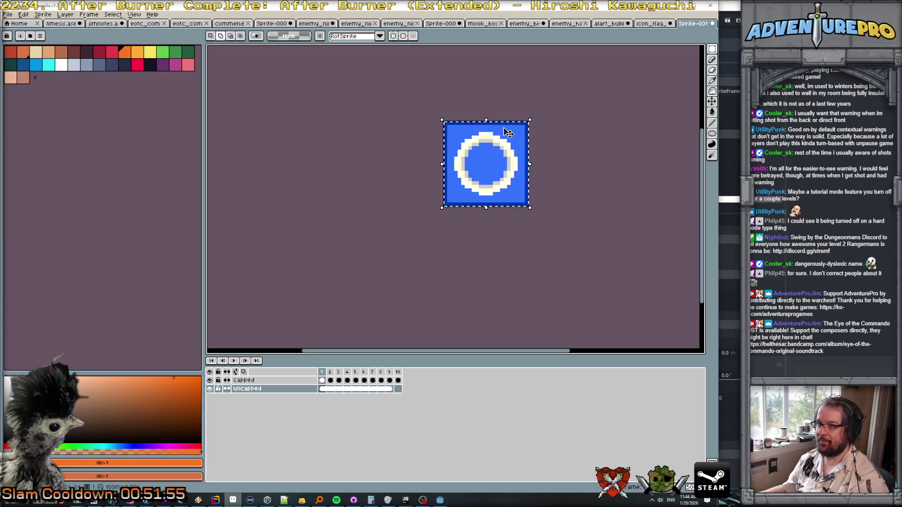
{"action": "left_click_drag", "start_coordinate": [458, 126], "coordinate": [600, 249]}
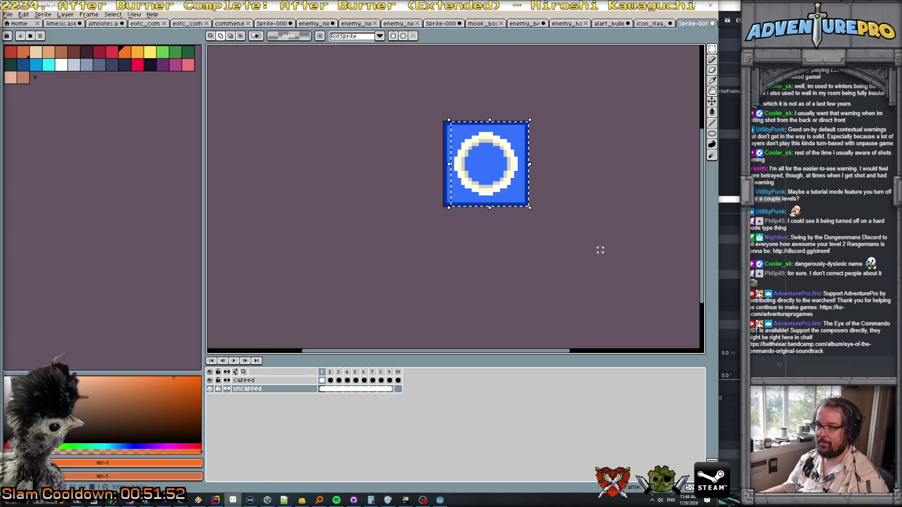
Step: Switch to the capped layer and compare frames 1 and 2 of the exclamation panel
{"action": "key", "text": "Up"}
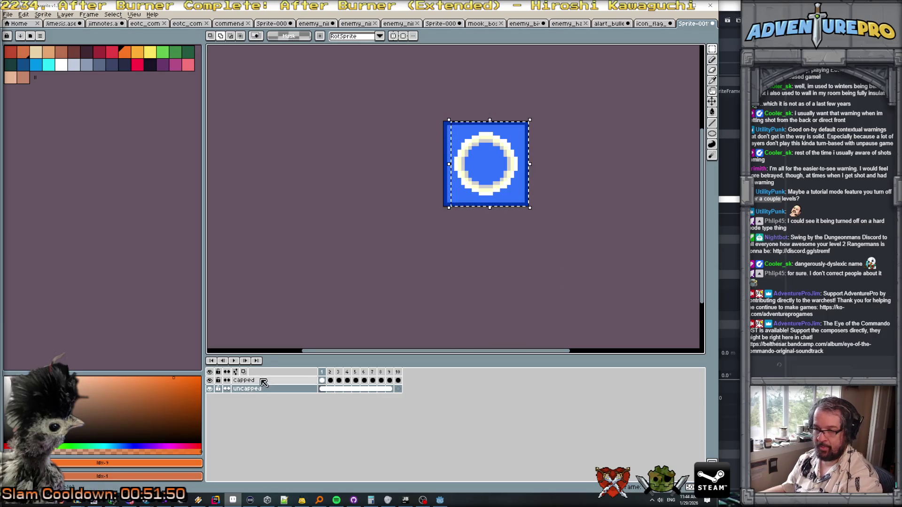
{"action": "key", "text": "Escape"}
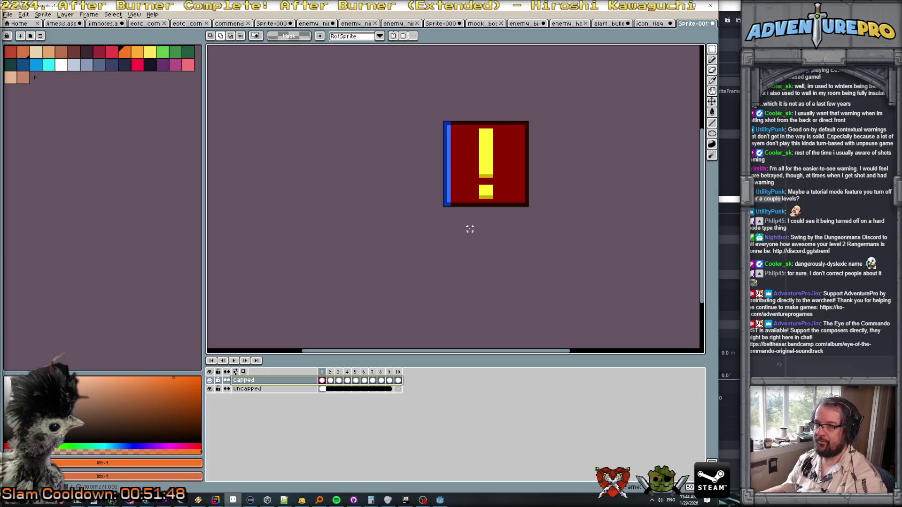
{"action": "scroll", "coordinate": [480, 148], "scroll_direction": "up", "scroll_amount": 2}
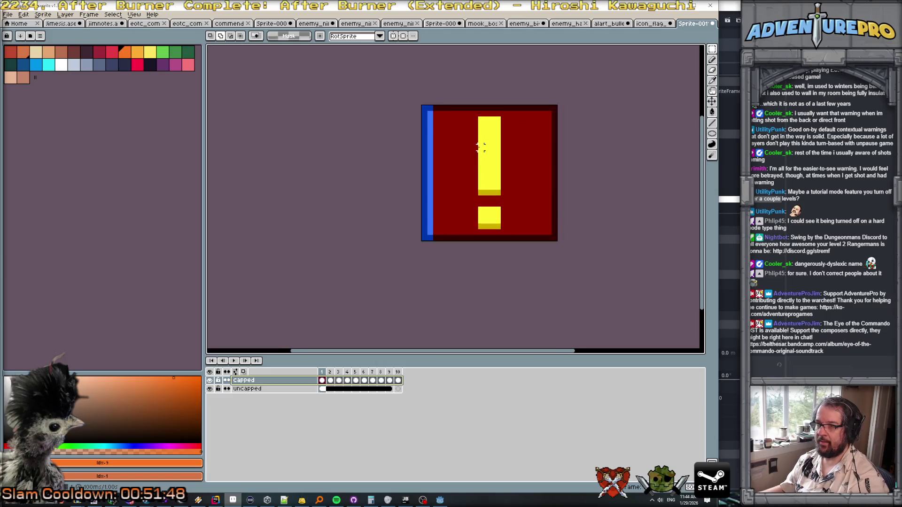
{"action": "left_click", "coordinate": [331, 373]}
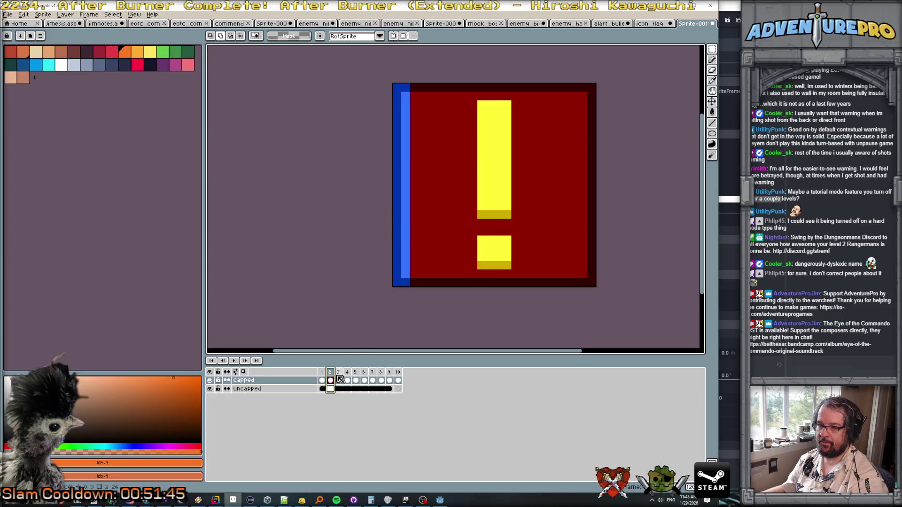
{"action": "key", "text": "Left"}
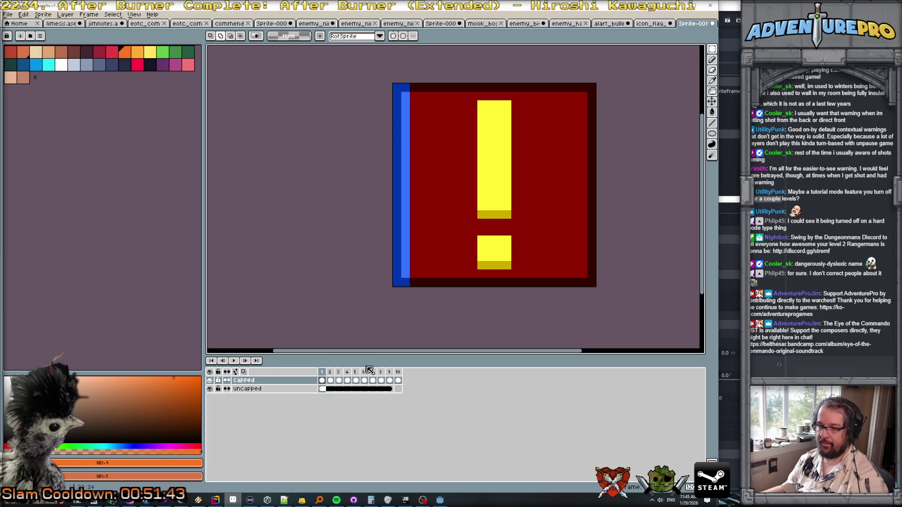
{"action": "key", "text": "Right"}
{"action": "left_click", "coordinate": [324, 372]}
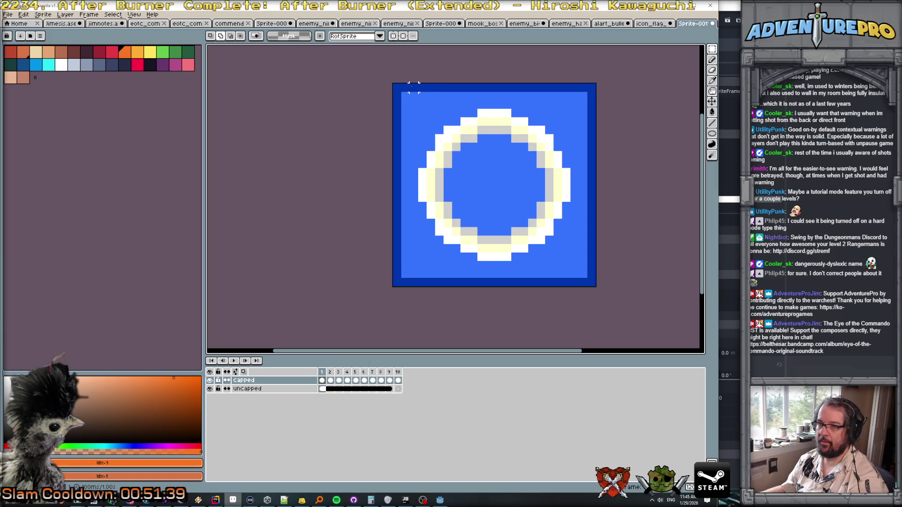
{"action": "left_click", "coordinate": [351, 390]}
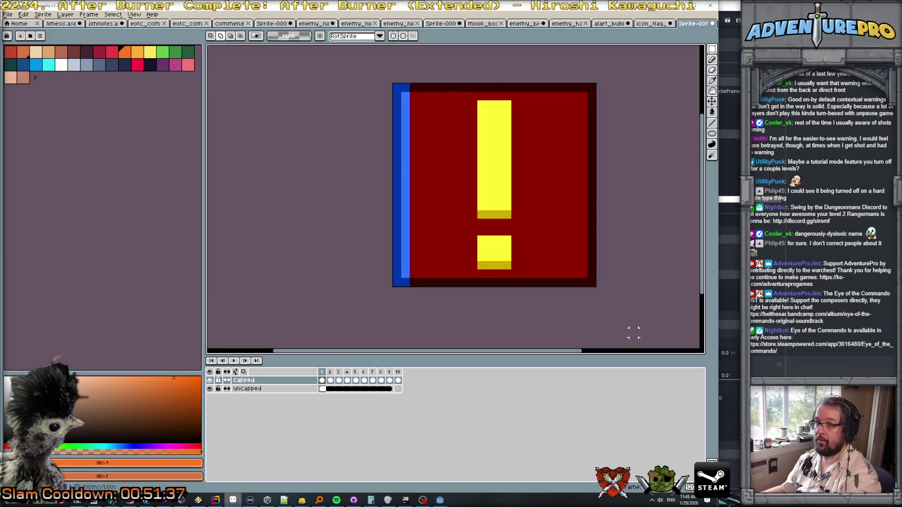
{"action": "left_click", "coordinate": [333, 371]}
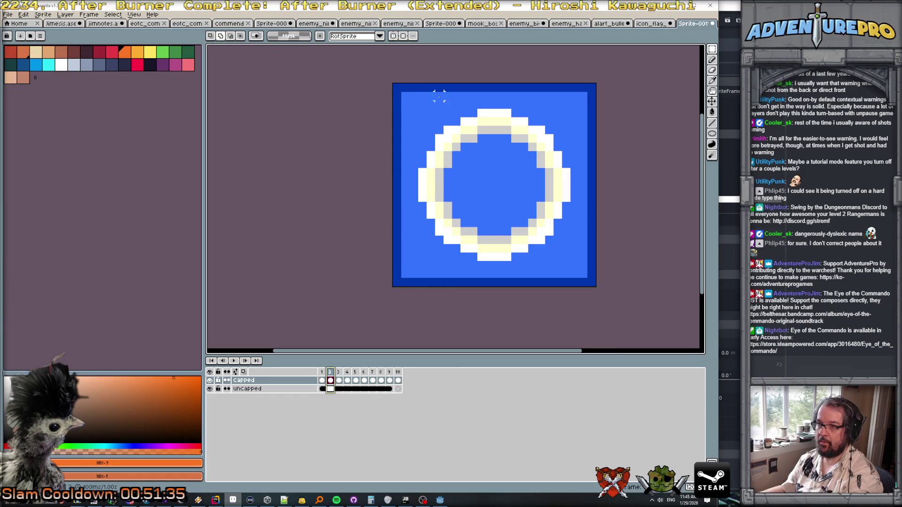
Step: Paste the exclamation panel onto frames 2 and 3
{"action": "mouse_move", "coordinate": [397, 87]}
{"action": "left_mouse_down"}
{"action": "mouse_move", "coordinate": [432, 100]}
{"action": "mouse_move", "coordinate": [430, 308]}
{"action": "left_mouse_up"}
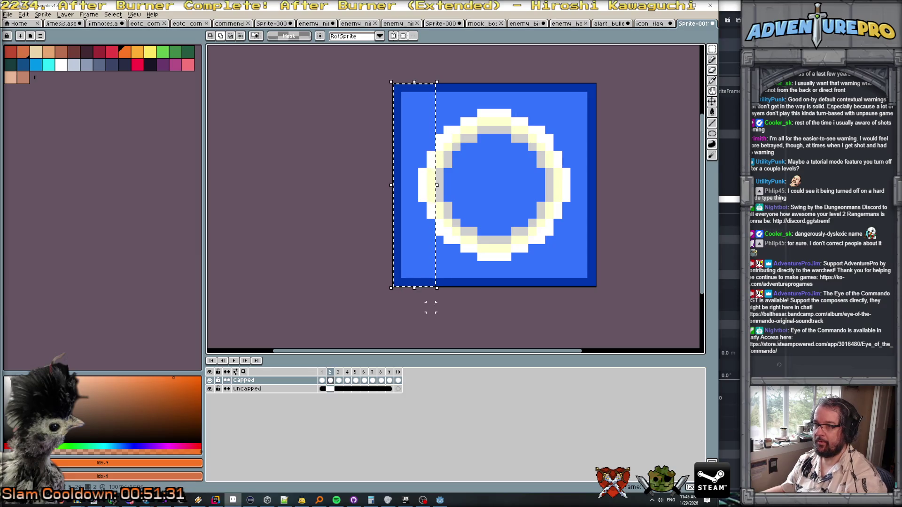
{"action": "key", "text": "ctrl+d"}
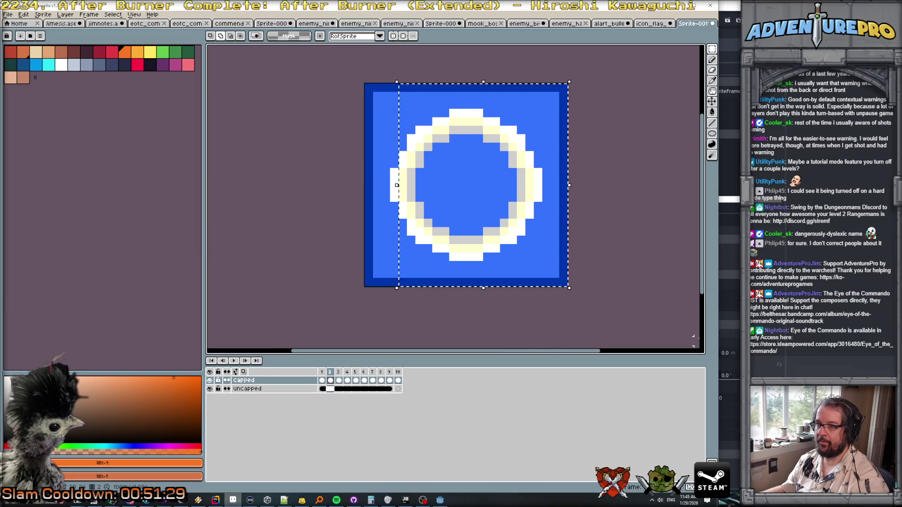
{"action": "key", "text": "ctrl+v"}
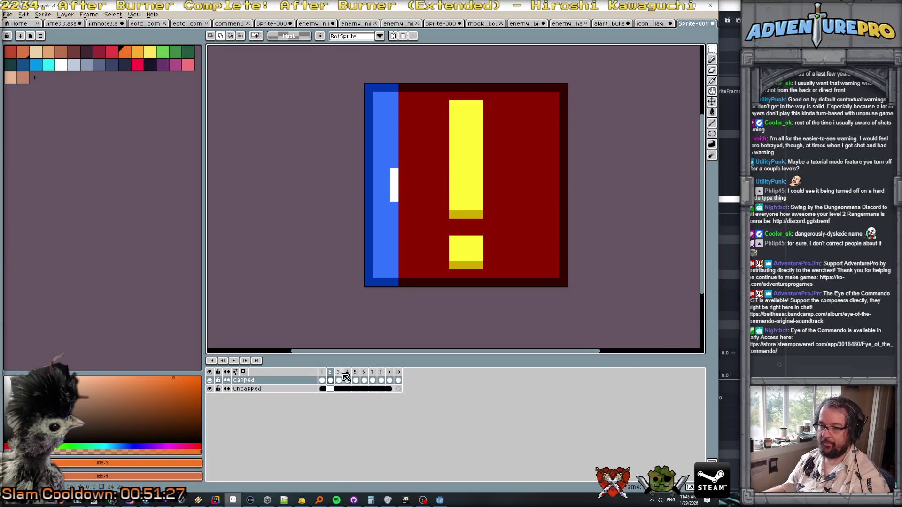
{"action": "left_click", "coordinate": [341, 372]}
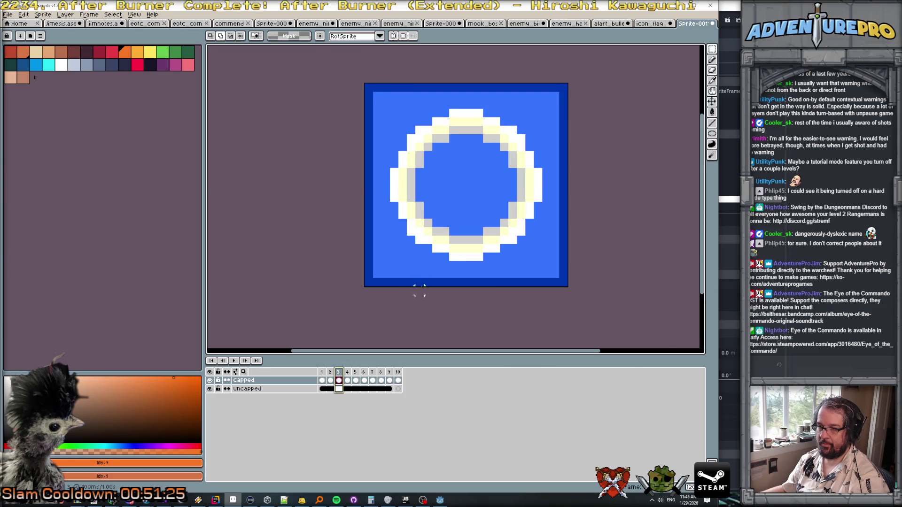
{"action": "key", "text": "ctrl+v"}
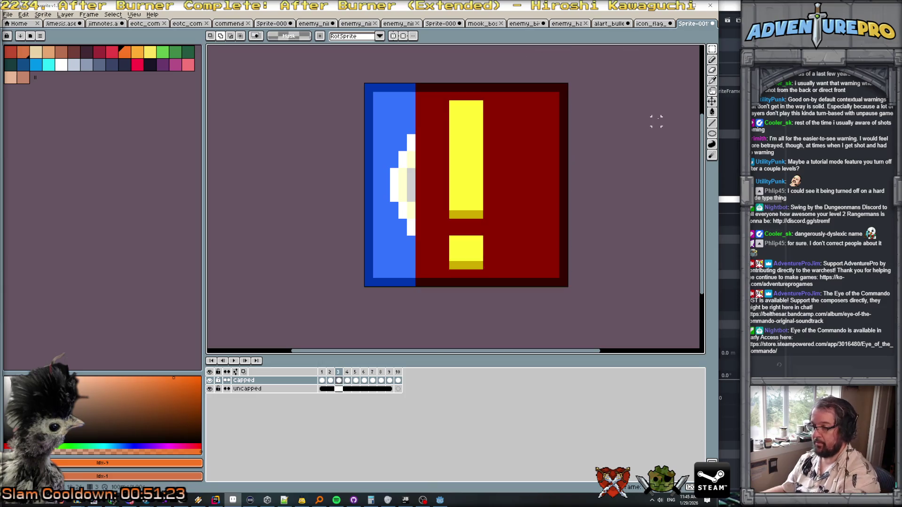
Step: Set the grid size to 2 × 2 pixels
{"action": "left_click", "coordinate": [134, 14]}
{"action": "mouse_move", "coordinate": [194, 54]}
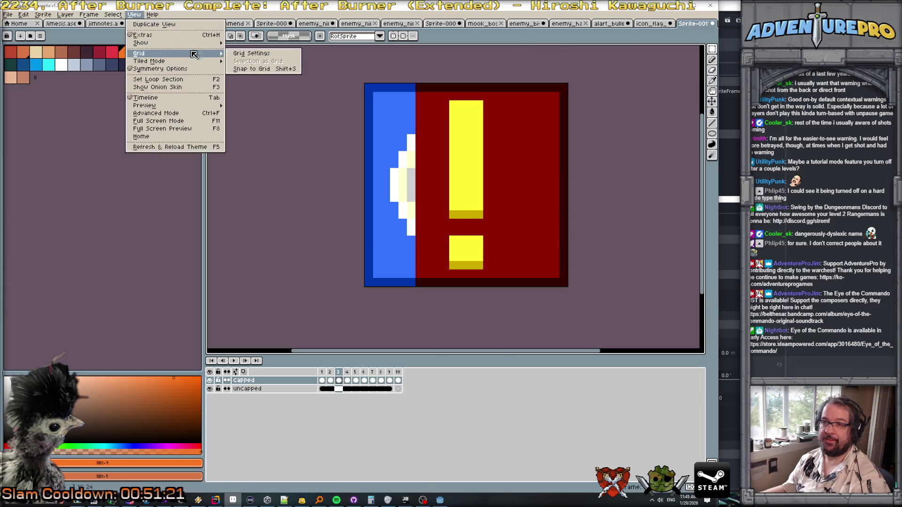
{"action": "left_click", "coordinate": [252, 54]}
{"action": "double_click", "coordinate": [342, 255]}
{"action": "type", "text": "2"}
{"action": "key", "text": "Tab"}
{"action": "type", "text": "2"}
{"action": "left_click", "coordinate": [343, 272]}
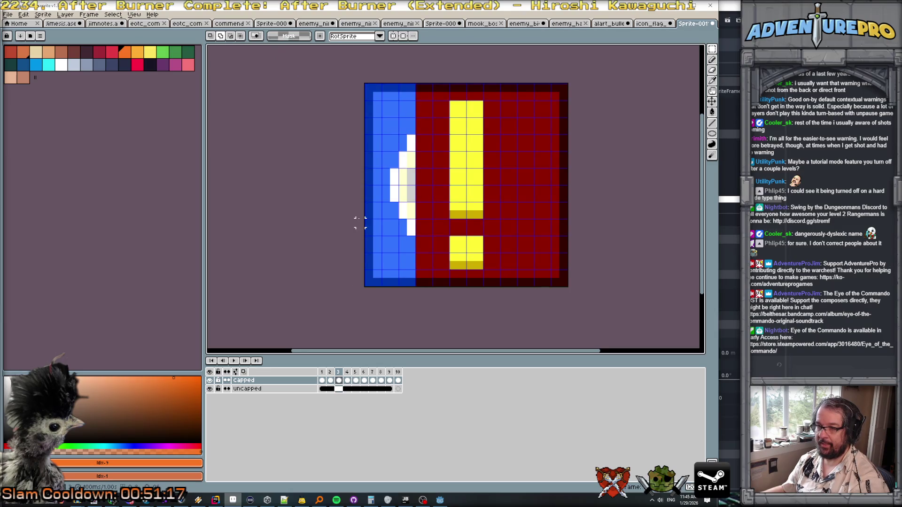
{"action": "left_click", "coordinate": [135, 15]}
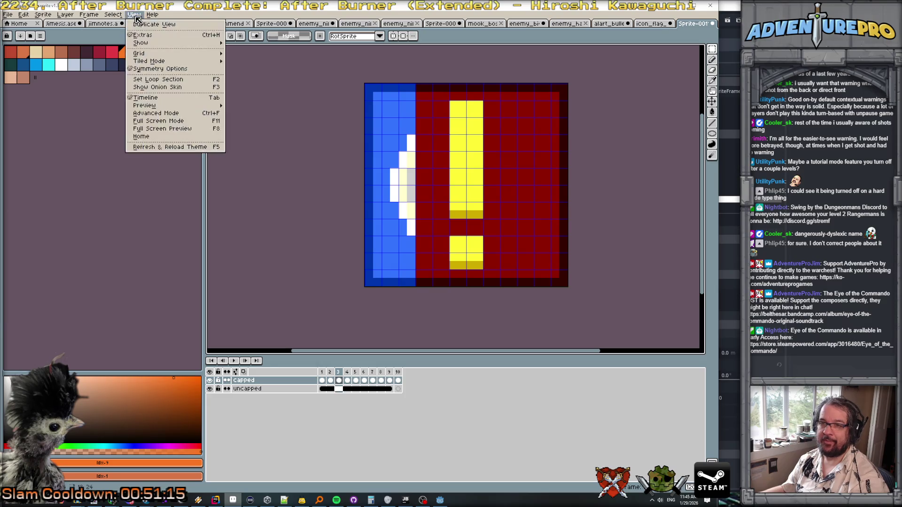
{"action": "mouse_move", "coordinate": [160, 54]}
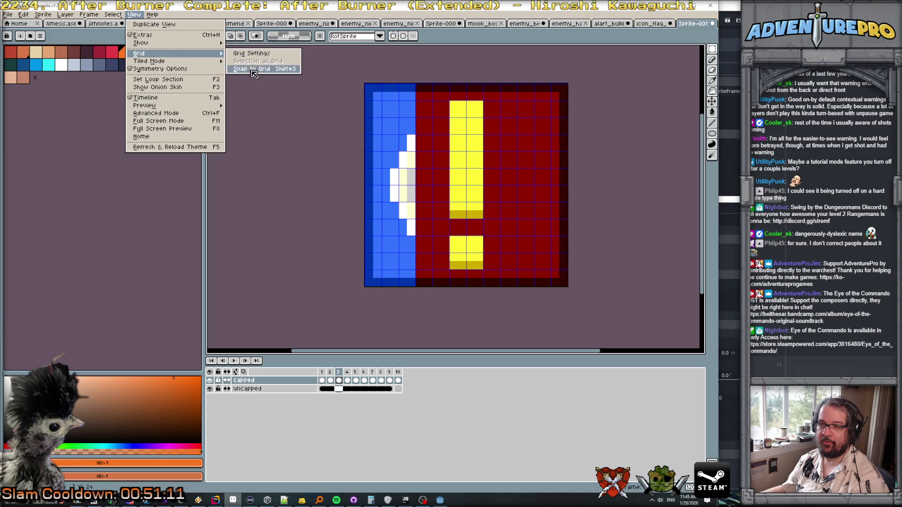
{"action": "left_click", "coordinate": [411, 299]}
Step: Paste narrower exclamation-panel strips into the right part of frames 4, 5 and 6
{"action": "left_click", "coordinate": [348, 372]}
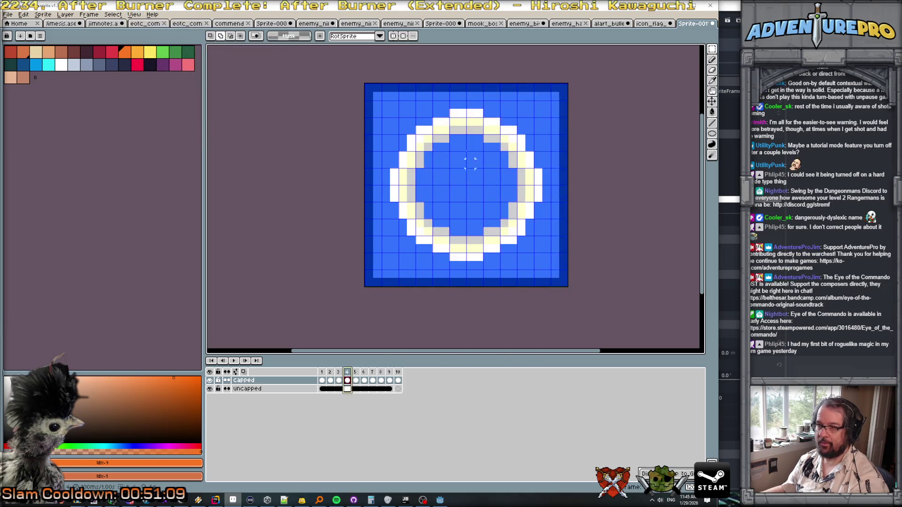
{"action": "left_click_drag", "start_coordinate": [436, 88], "coordinate": [681, 289]}
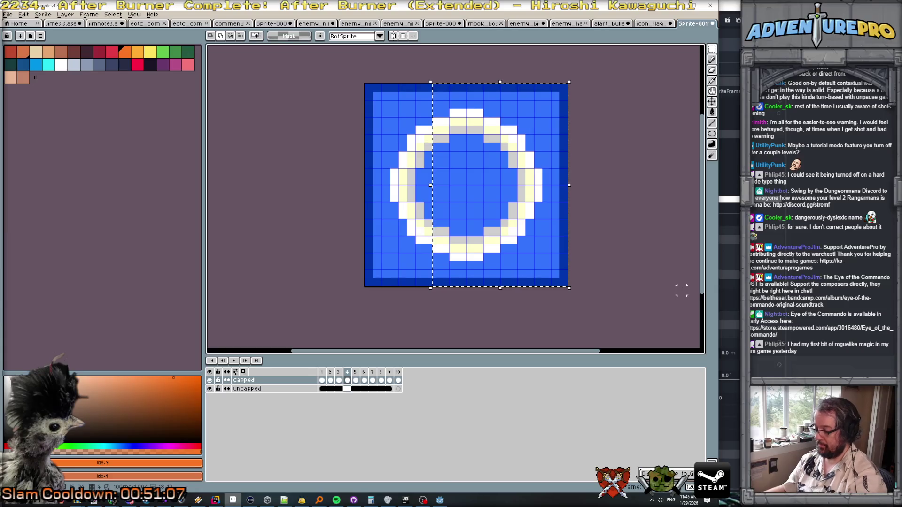
{"action": "key", "text": "ctrl+v"}
{"action": "left_click", "coordinate": [355, 372]}
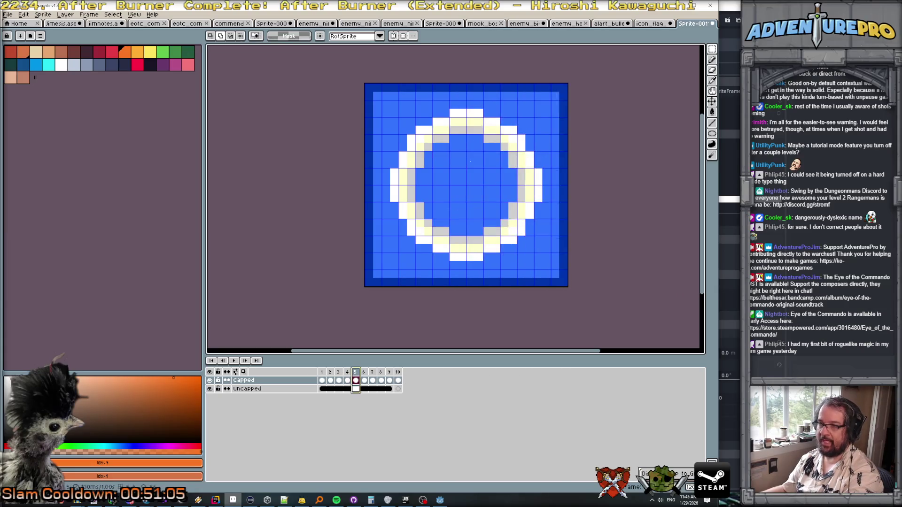
{"action": "left_click_drag", "start_coordinate": [453, 88], "coordinate": [478, 289]}
{"action": "key", "text": "ctrl+v"}
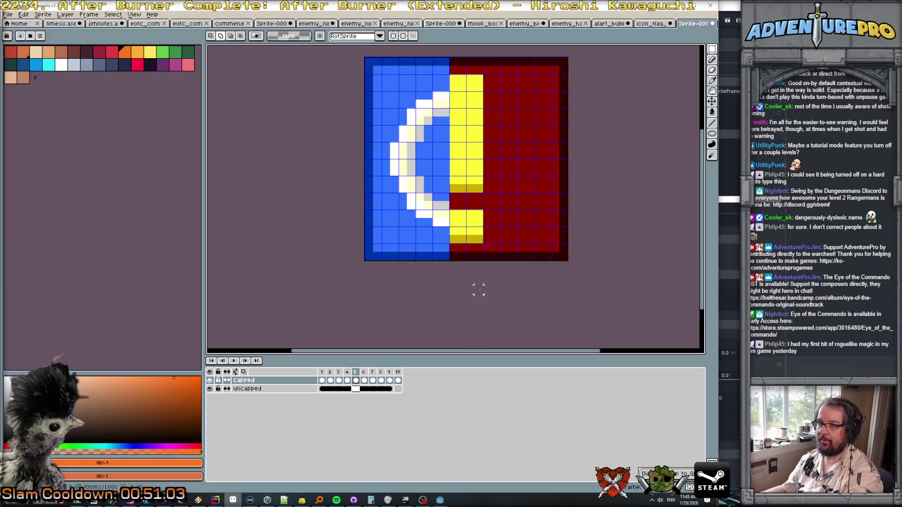
{"action": "left_click", "coordinate": [364, 372]}
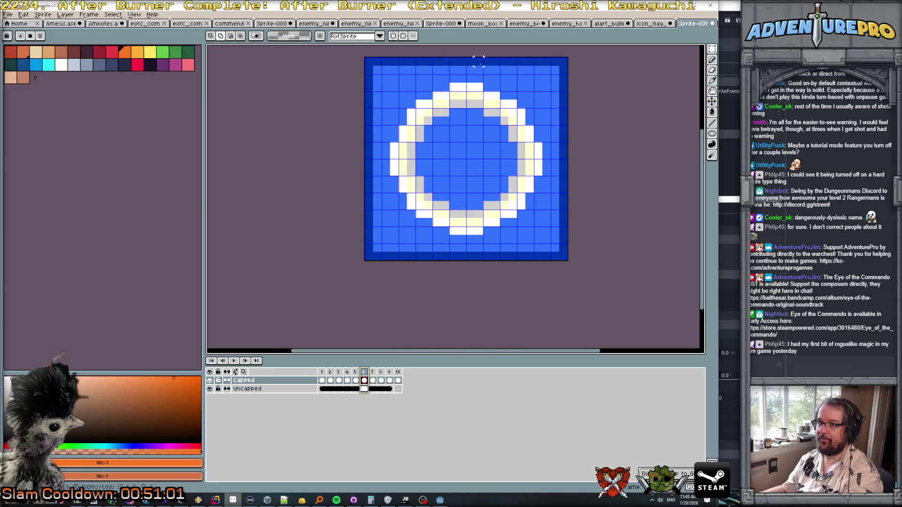
{"action": "key", "text": "ctrl+v"}
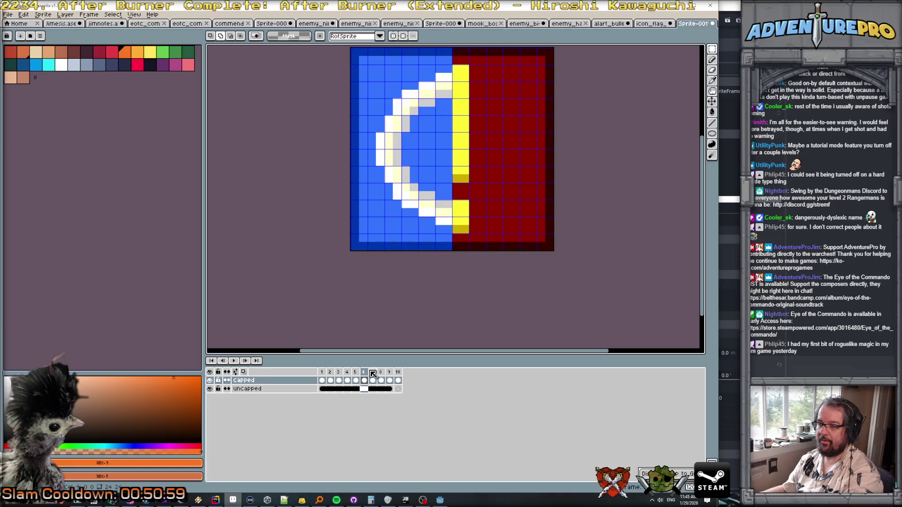
Step: Paste the shrinking panel onto frames 7 through 10, then review frame 9
{"action": "left_click", "coordinate": [372, 372]}
{"action": "key", "text": "ctrl+v"}
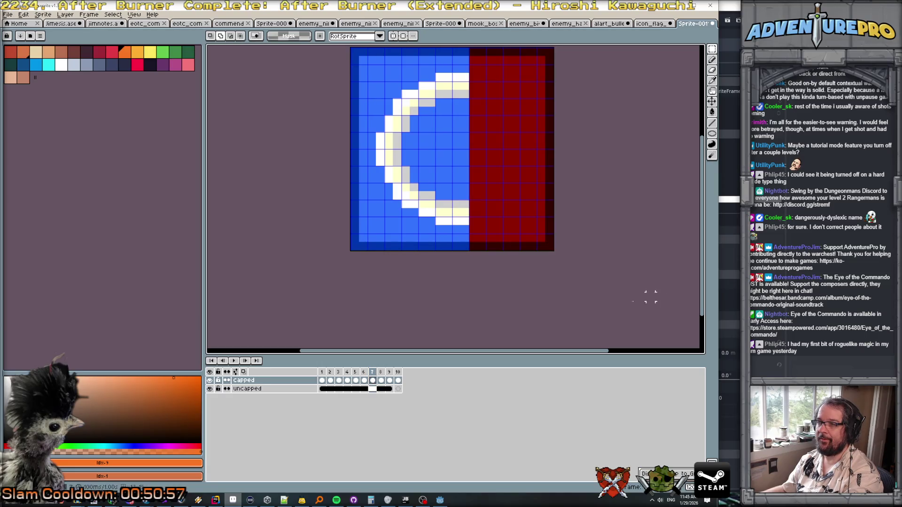
{"action": "left_click", "coordinate": [382, 373]}
{"action": "key", "text": "ctrl+v"}
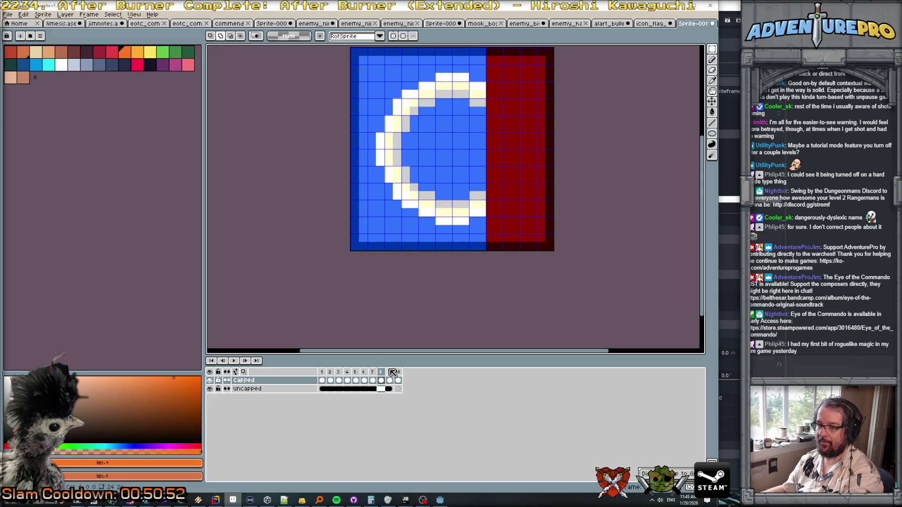
{"action": "left_click", "coordinate": [389, 380]}
{"action": "key", "text": "ctrl+v"}
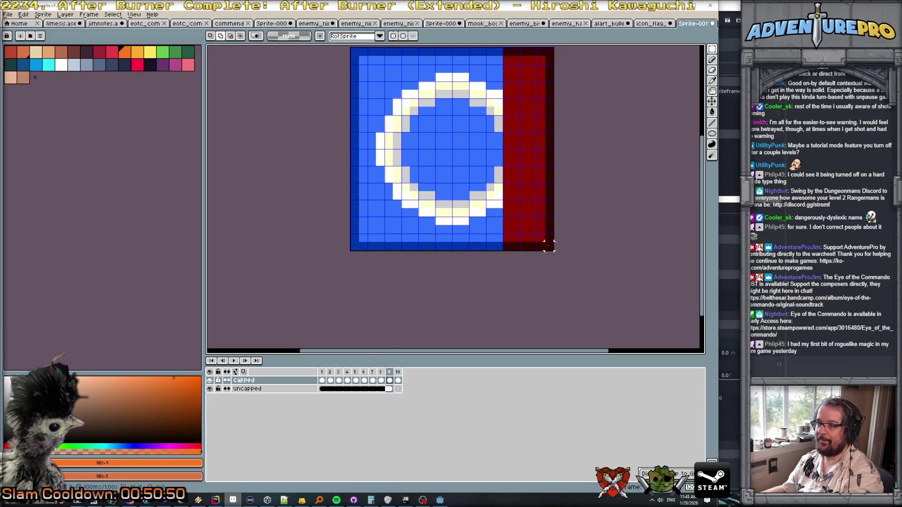
{"action": "left_click", "coordinate": [398, 379]}
{"action": "key", "text": "ctrl+v"}
{"action": "left_click", "coordinate": [389, 389]}
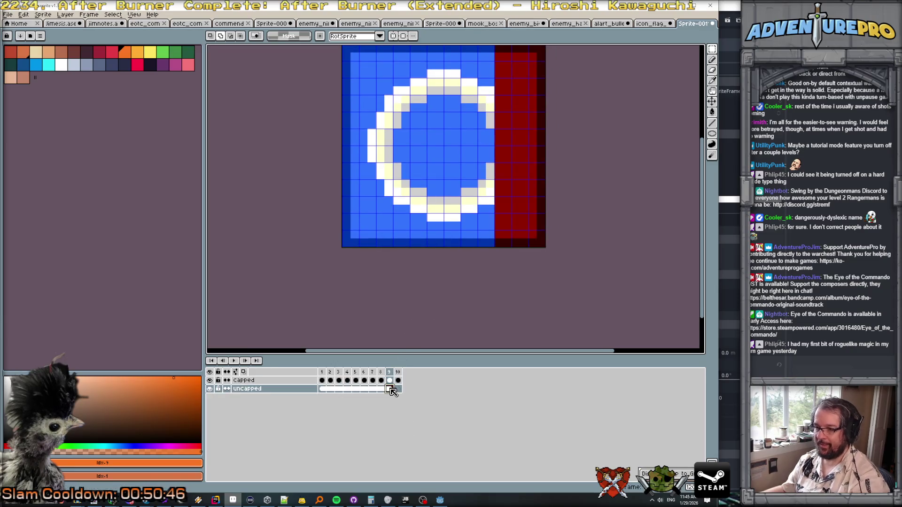
Step: Compare frames 9 and 10, then select the uncapped cels from frame 9 to 11
{"action": "left_click", "coordinate": [402, 373]}
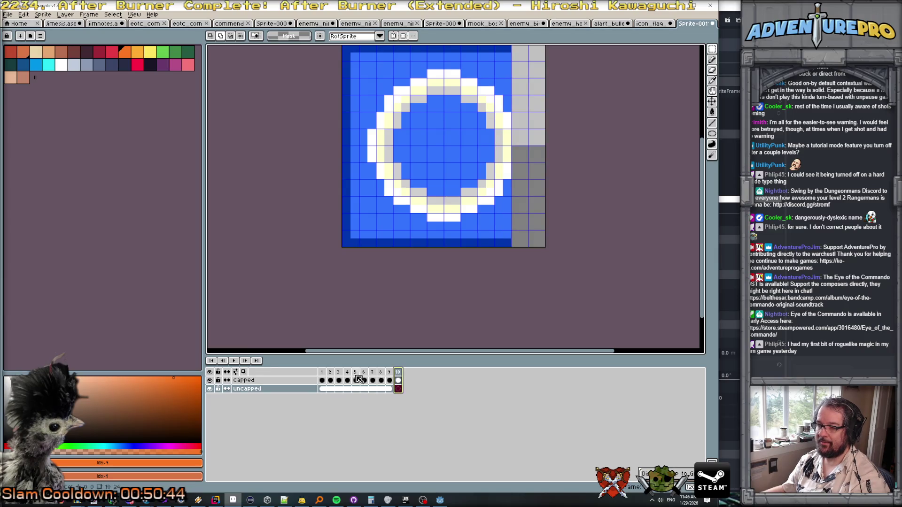
{"action": "left_click", "coordinate": [389, 373]}
{"action": "left_click", "coordinate": [403, 372]}
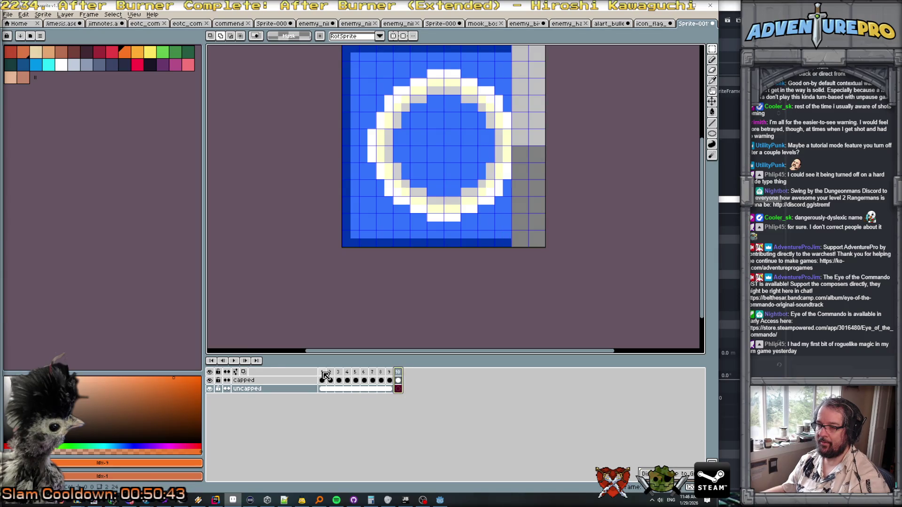
{"action": "key", "text": "Left"}
{"action": "left_click", "coordinate": [398, 373]}
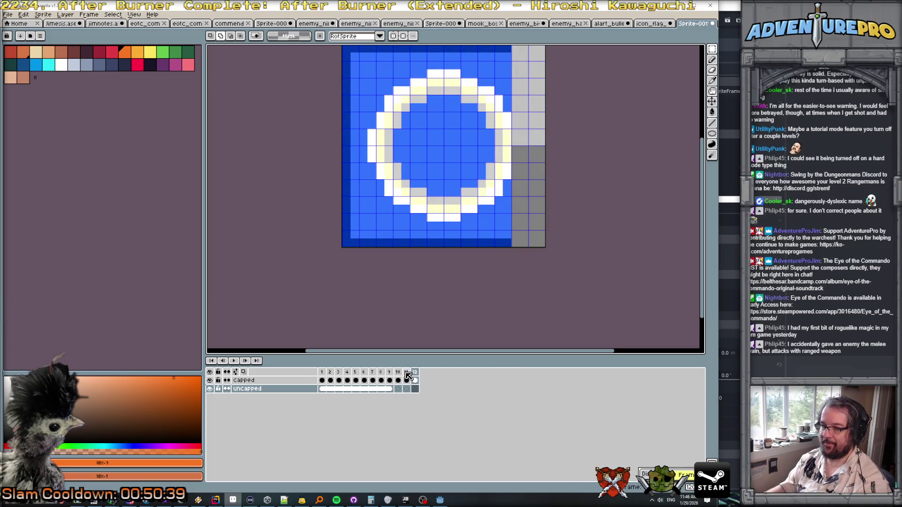
{"action": "left_click", "coordinate": [390, 389]}
{"action": "left_click_drag", "start_coordinate": [390, 391], "coordinate": [412, 393]}
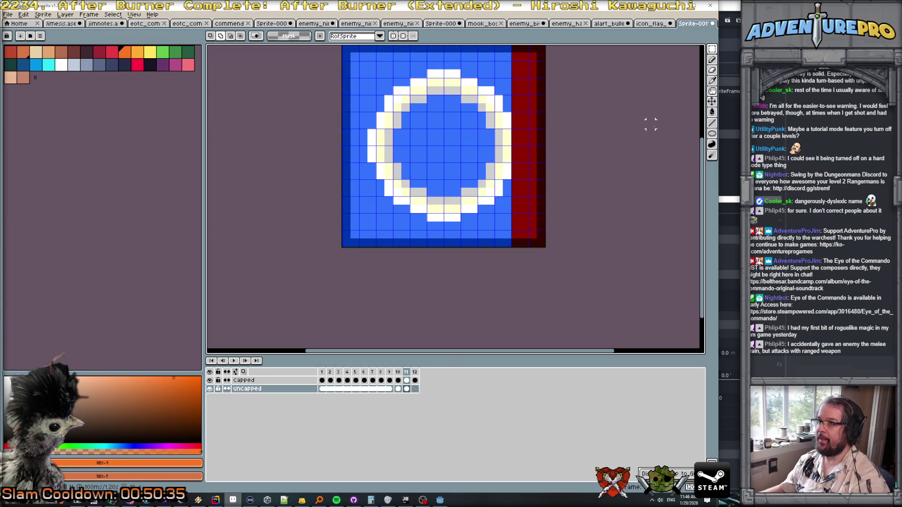
Step: Paste the 24x24 blue ring image into frame 11 and commit it
{"action": "left_click", "coordinate": [652, 23]}
{"action": "left_click", "coordinate": [693, 24]}
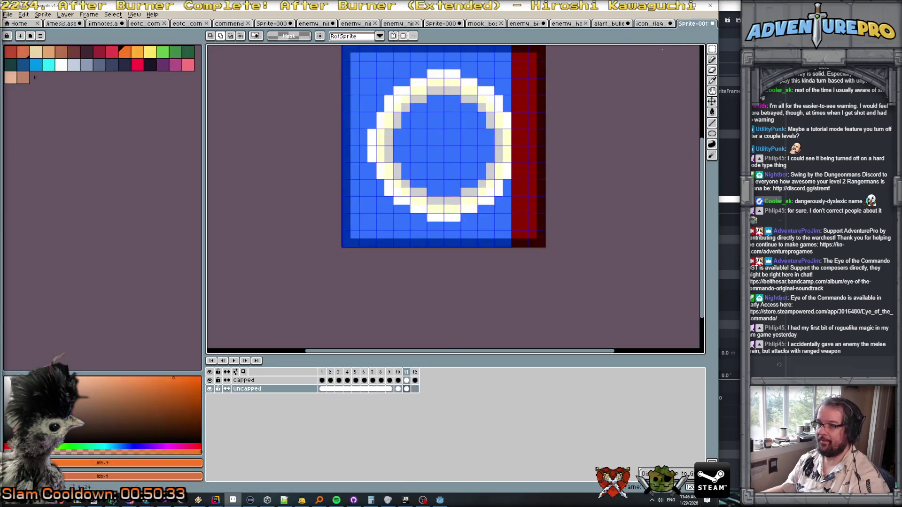
{"action": "left_click", "coordinate": [407, 372]}
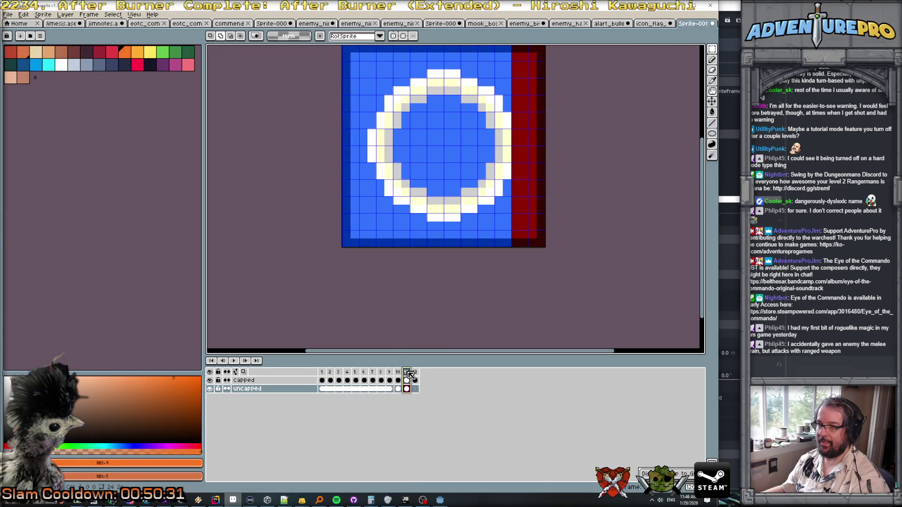
{"action": "left_click", "coordinate": [416, 379]}
{"action": "left_click", "coordinate": [407, 376]}
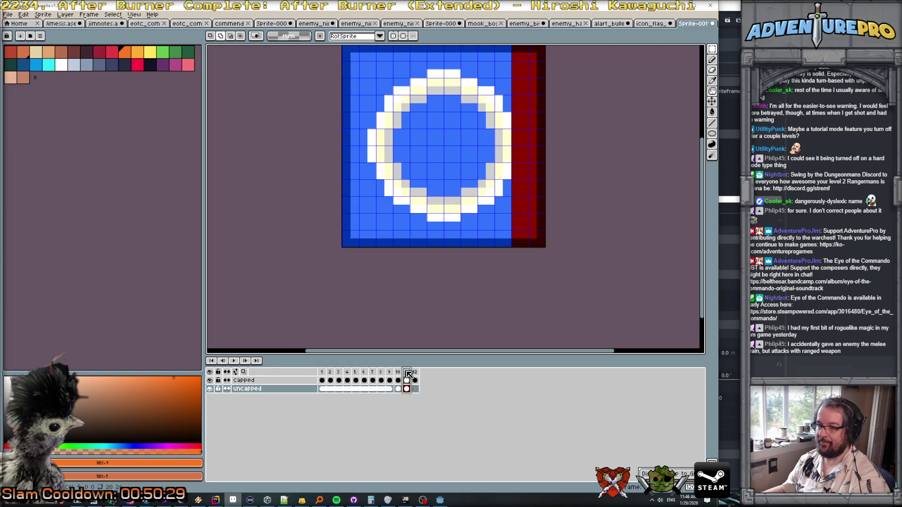
{"action": "key", "text": "ctrl+v"}
{"action": "key", "text": "Return"}
Step: Clear frame 11's rightmost pixel column to transparent
{"action": "scroll", "coordinate": [597, 165], "scroll_direction": "up", "scroll_amount": 1}
{"action": "scroll", "coordinate": [598, 168], "scroll_direction": "down", "scroll_amount": 1}
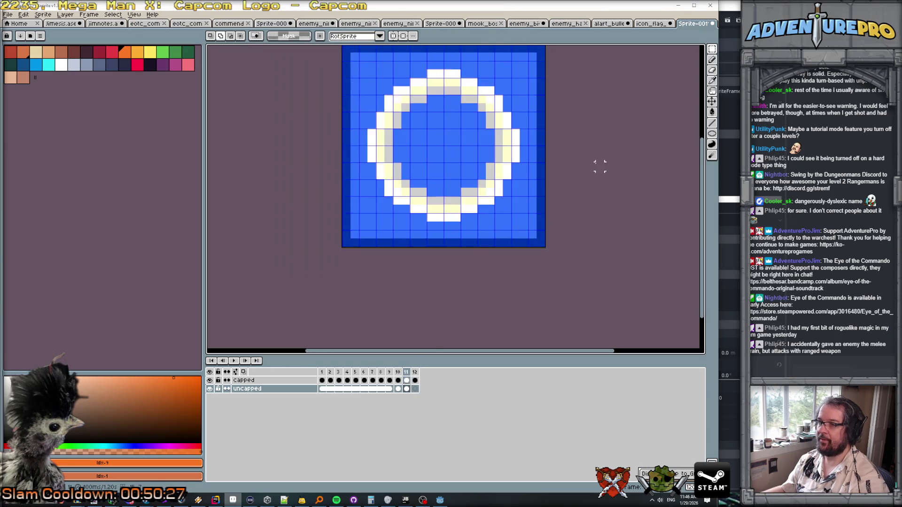
{"action": "left_click_drag", "start_coordinate": [598, 167], "coordinate": [582, 182]}
{"action": "key", "text": "m"}
{"action": "left_click_drag", "start_coordinate": [532, 102], "coordinate": [538, 352]}
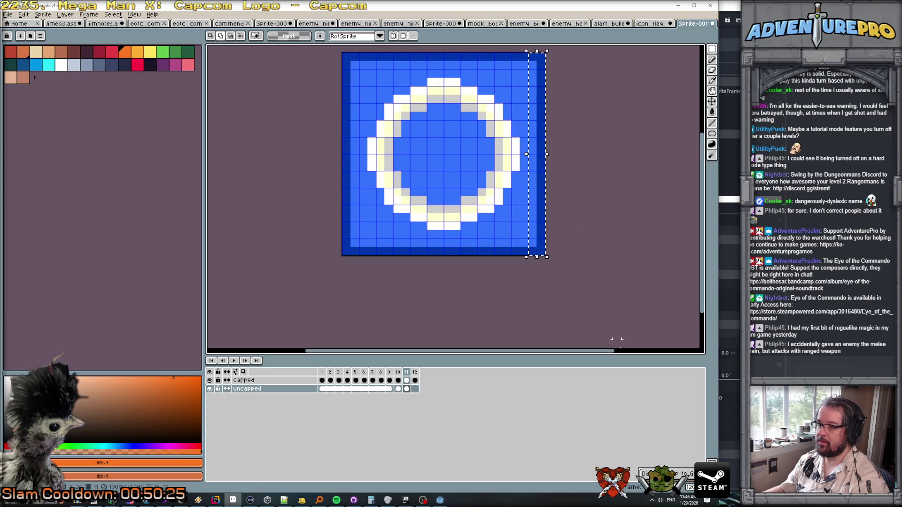
{"action": "key", "text": "Delete"}
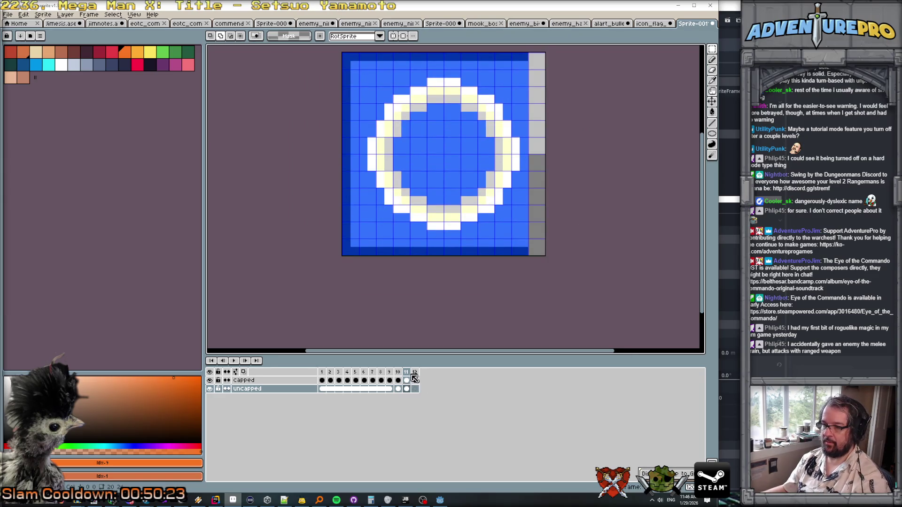
Step: Move frame 10's red-column uncapped cel into frame 11
{"action": "left_click", "coordinate": [399, 372]}
{"action": "left_click", "coordinate": [408, 373]}
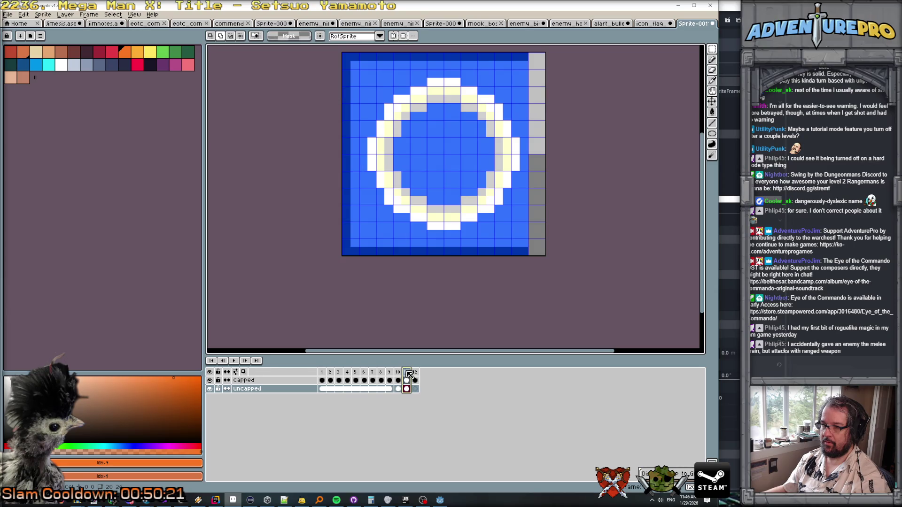
{"action": "left_click", "coordinate": [398, 373]}
{"action": "left_click", "coordinate": [406, 372]}
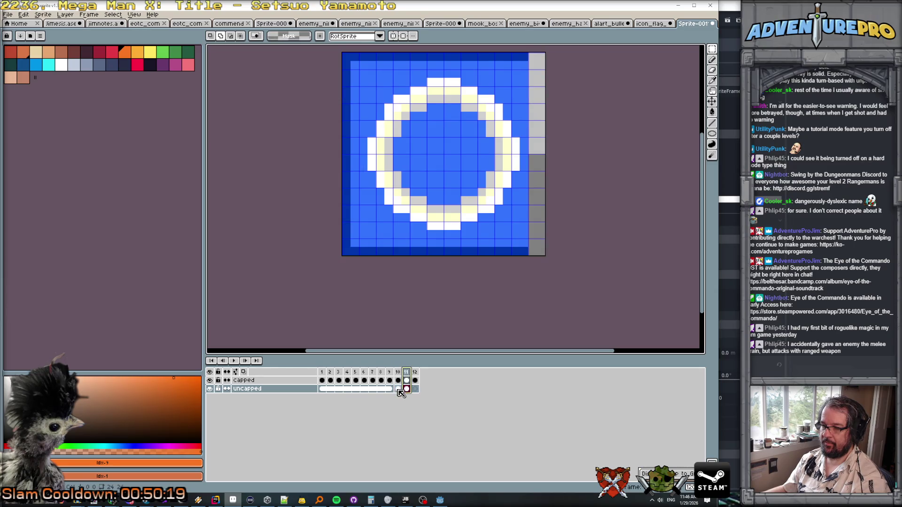
{"action": "left_click", "coordinate": [399, 389]}
{"action": "left_click_drag", "start_coordinate": [401, 396], "coordinate": [408, 393]}
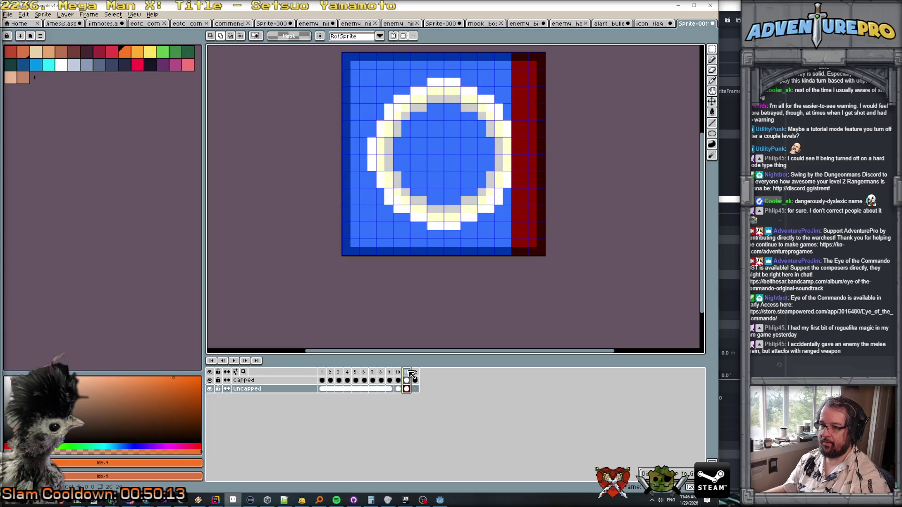
Step: Select the right columns of the capped layer's frame 11 cel in the wipe sprite
{"action": "left_click", "coordinate": [651, 24]}
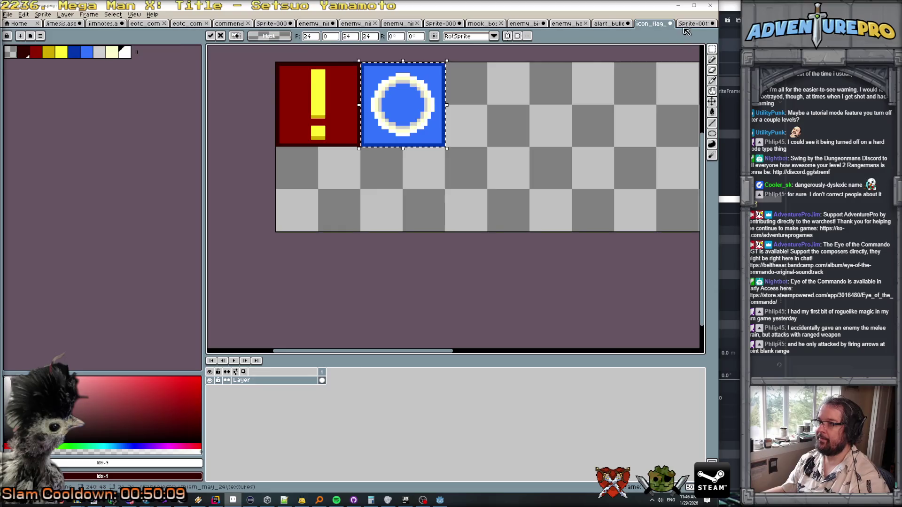
{"action": "key", "text": "ctrl+Tab"}
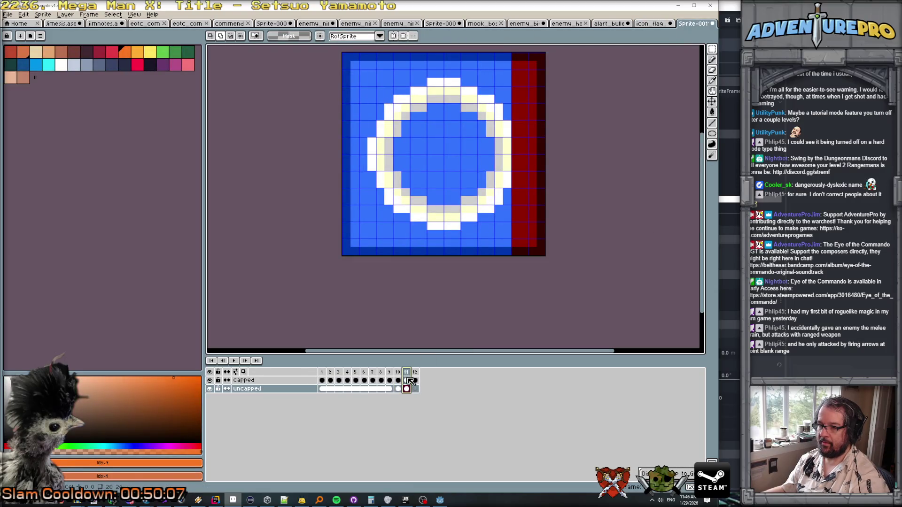
{"action": "left_click", "coordinate": [407, 381]}
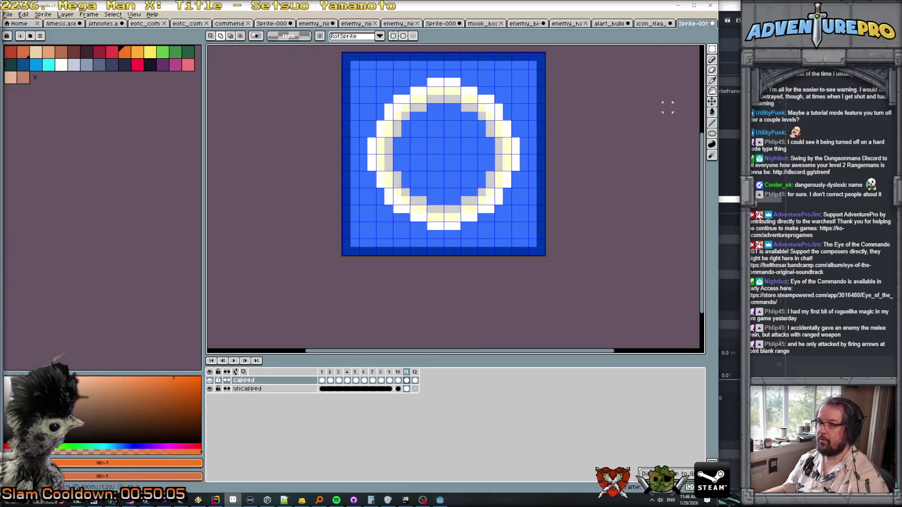
{"action": "left_click", "coordinate": [712, 49]}
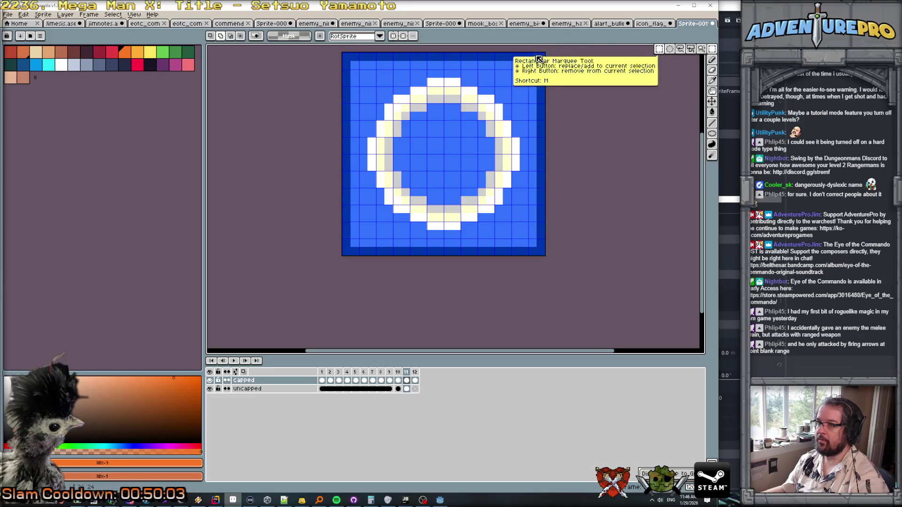
{"action": "left_click_drag", "start_coordinate": [532, 56], "coordinate": [626, 340]}
{"action": "key", "text": "Left"}
{"action": "key", "text": "Left"}
{"action": "key", "text": "Left"}
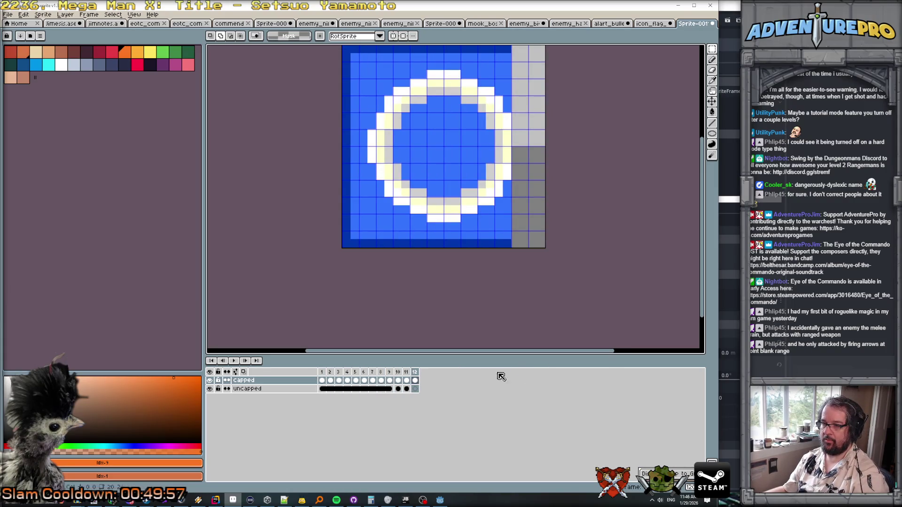
{"action": "left_click", "coordinate": [412, 383]}
Step: Resize the flag icon sheet's canvas to 120×120
{"action": "key", "text": "ctrl+shift+Tab"}
{"action": "key", "text": "ctrl+alt+c"}
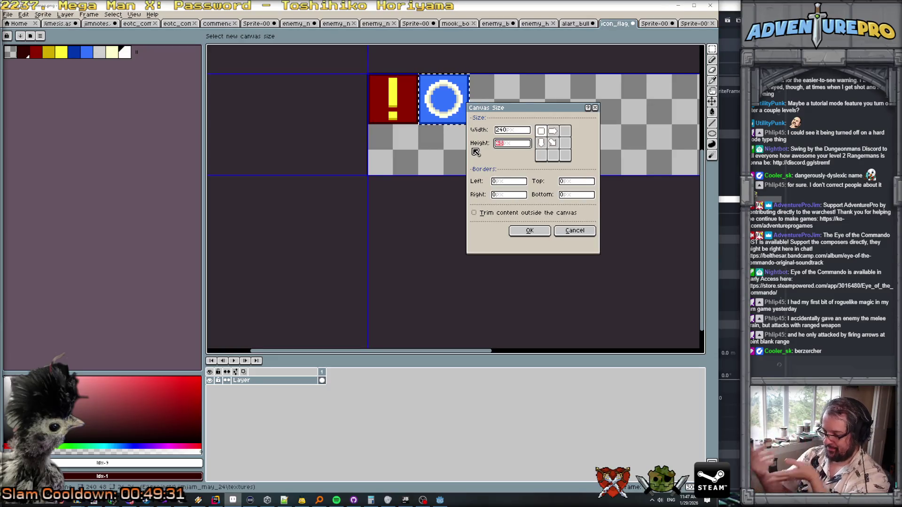
{"action": "type", "text": "120"}
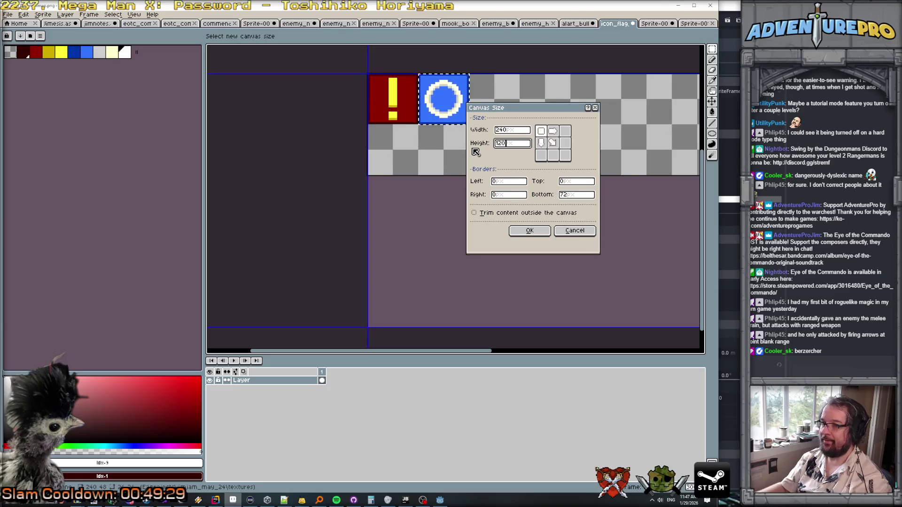
{"action": "key", "text": "shift+Tab"}
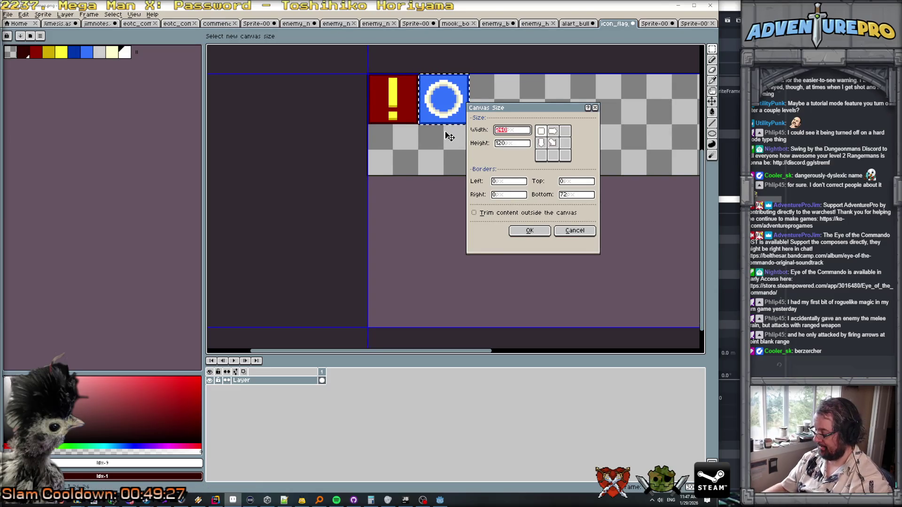
{"action": "type", "text": "120"}
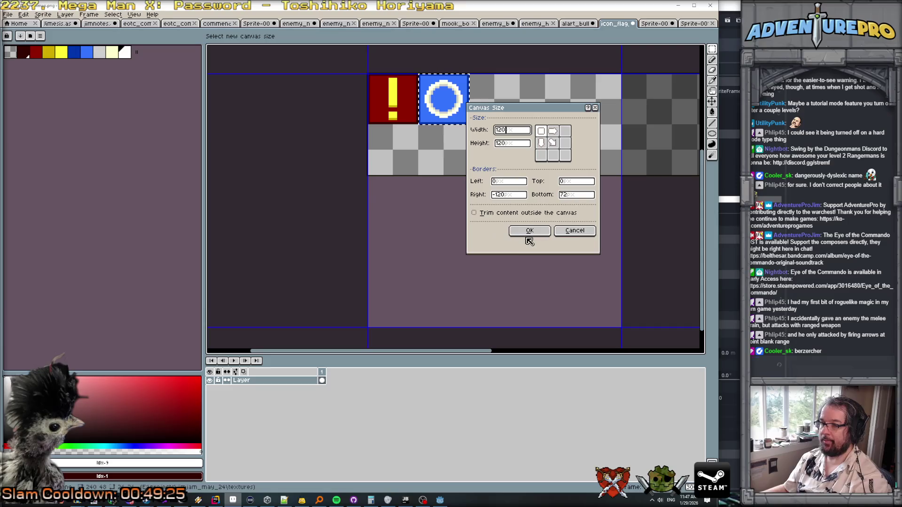
{"action": "left_click", "coordinate": [529, 230]}
Step: Paste the wipe animation frame tiles and place them below the original icons
{"action": "key", "text": "ctrl+v"}
{"action": "scroll", "coordinate": [528, 178], "scroll_direction": "up", "scroll_amount": 1}
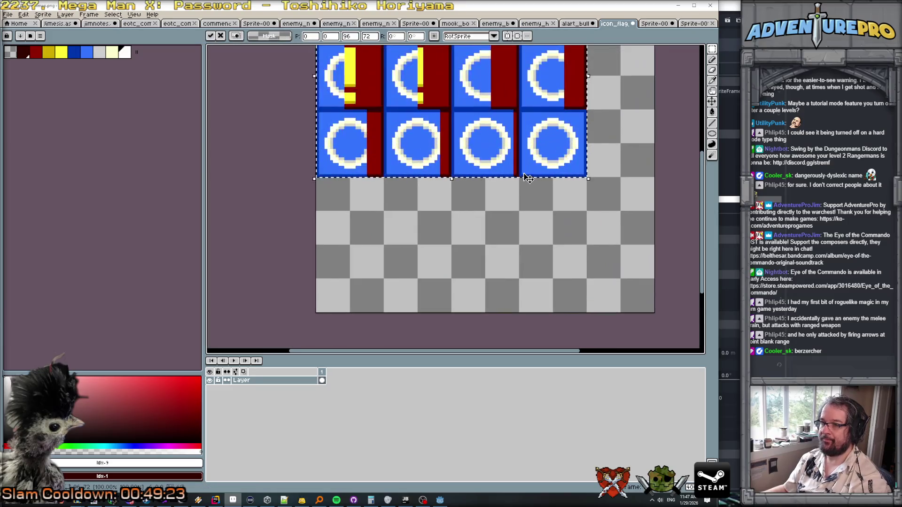
{"action": "left_click_drag", "start_coordinate": [530, 223], "coordinate": [530, 293]}
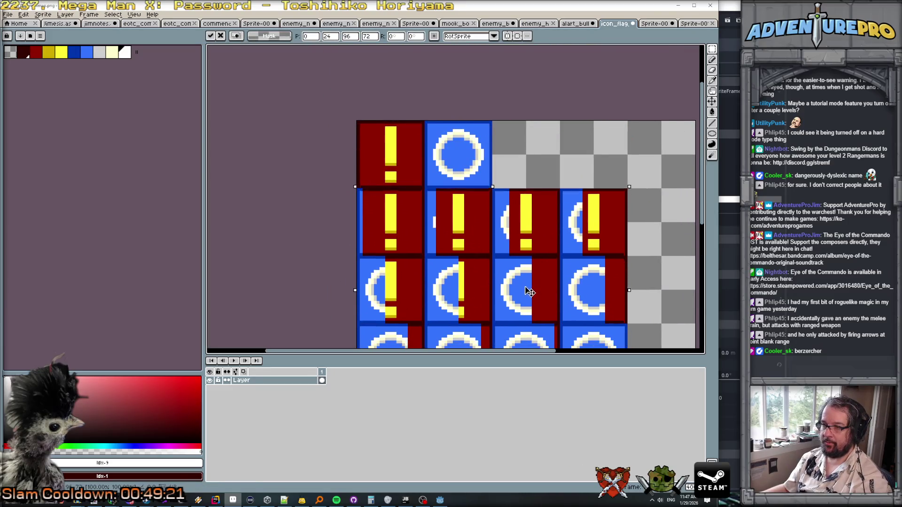
{"action": "scroll", "coordinate": [529, 272], "scroll_direction": "down", "scroll_amount": 1}
{"action": "left_click", "coordinate": [672, 286]}
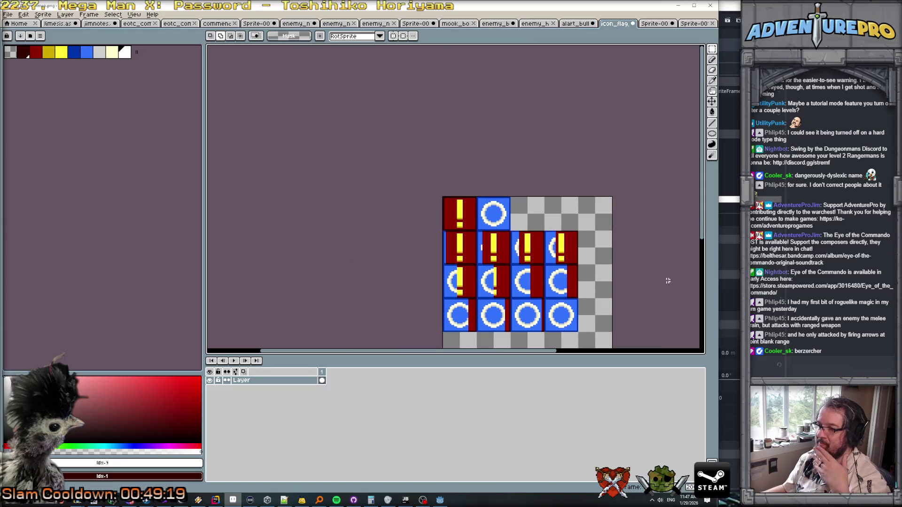
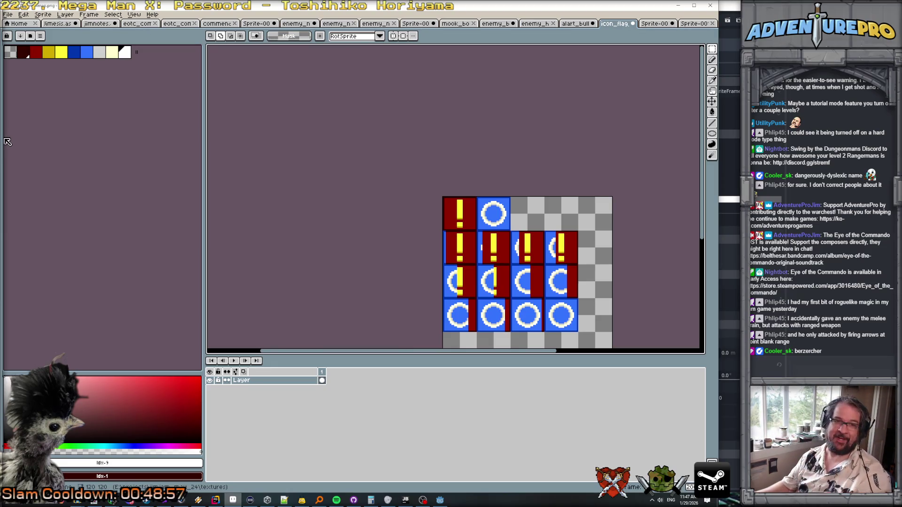
Step: Resize the icon_flag sheet's canvas in Aseprite to 96 × 96 pixels, then switch back to Godot
{"action": "scroll", "coordinate": [570, 160], "scroll_direction": "down", "scroll_amount": 1}
{"action": "left_click_drag", "start_coordinate": [570, 159], "coordinate": [433, 107]}
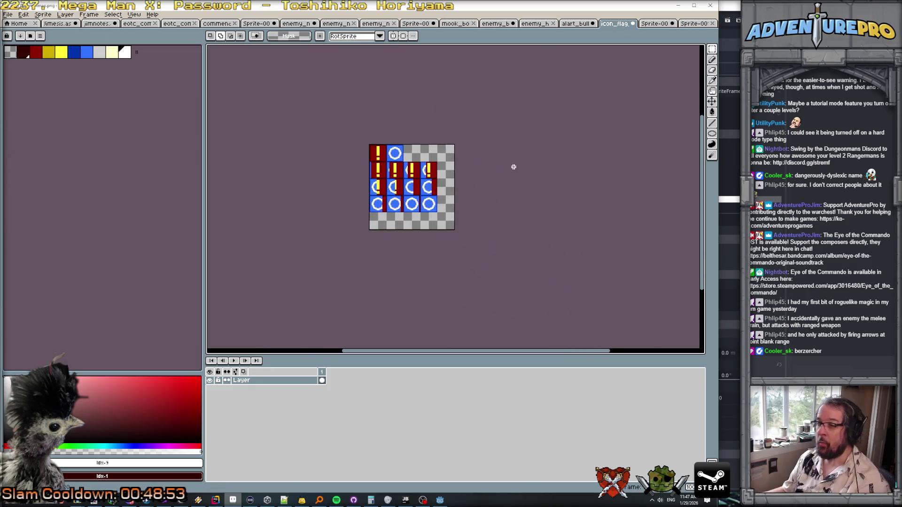
{"action": "scroll", "coordinate": [514, 167], "scroll_direction": "up", "scroll_amount": 1}
{"action": "left_click_drag", "start_coordinate": [511, 162], "coordinate": [537, 167]}
{"action": "left_click", "coordinate": [44, 15]}
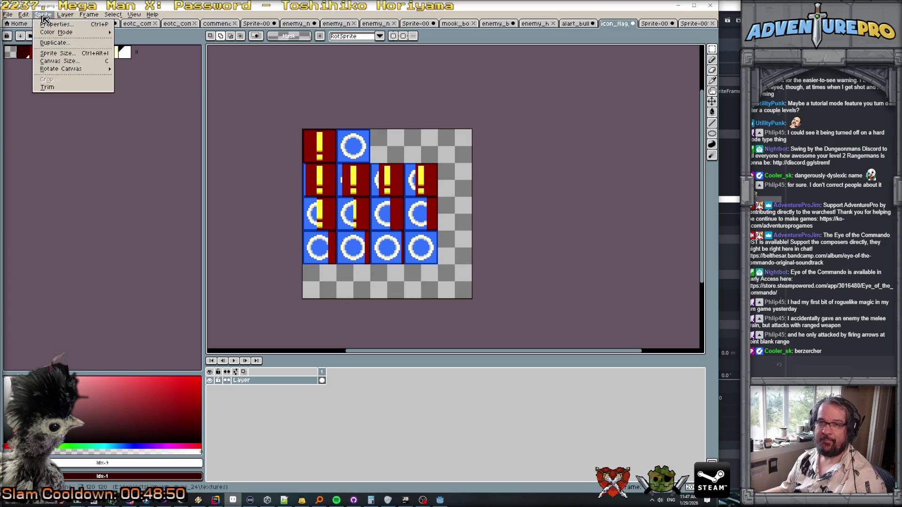
{"action": "left_click", "coordinate": [77, 65]}
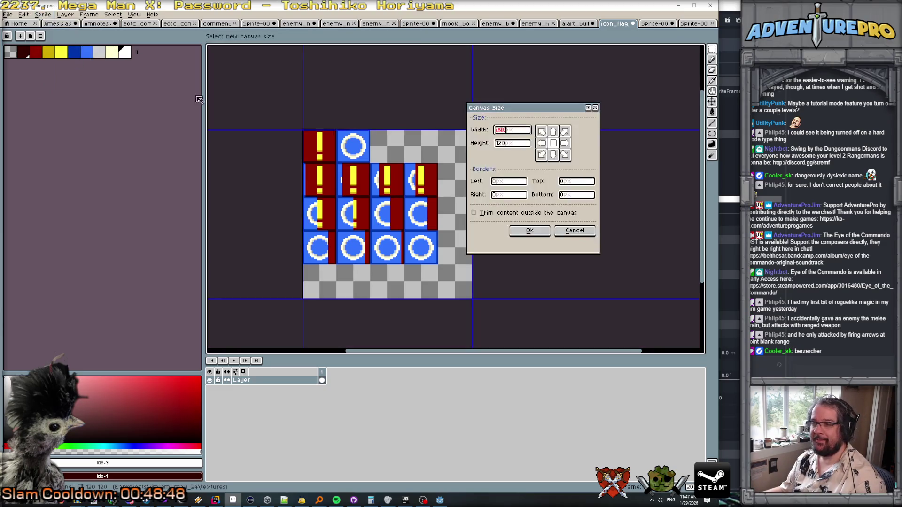
{"action": "type", "text": "96"}
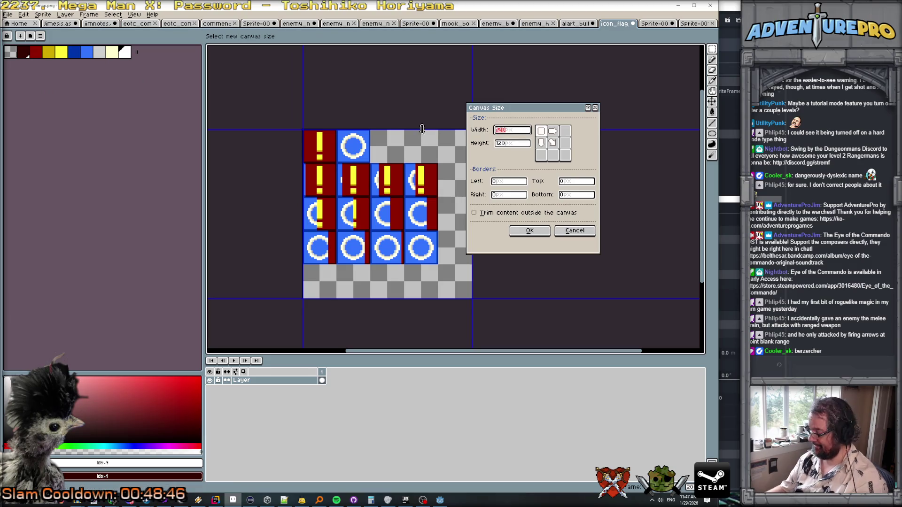
{"action": "key", "text": "Tab"}
{"action": "type", "text": "96"}
{"action": "key", "text": "Return"}
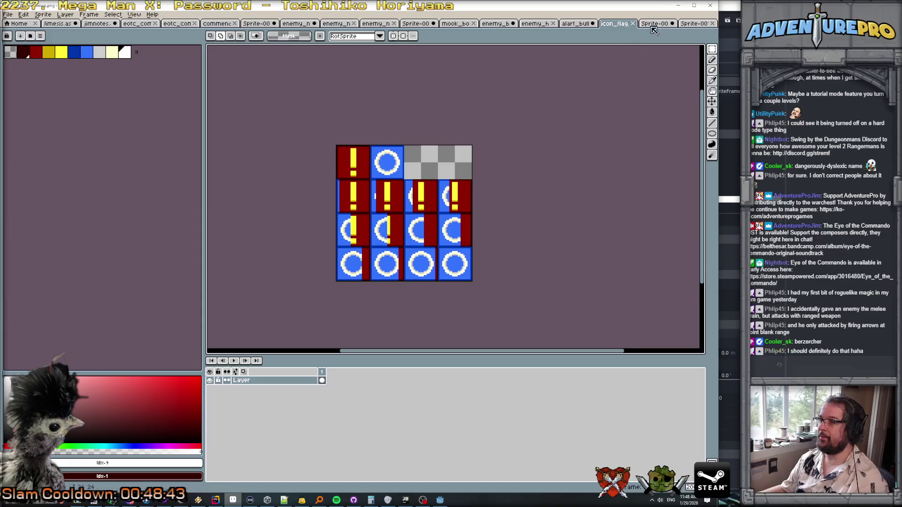
{"action": "key", "text": "alt+Tab"}
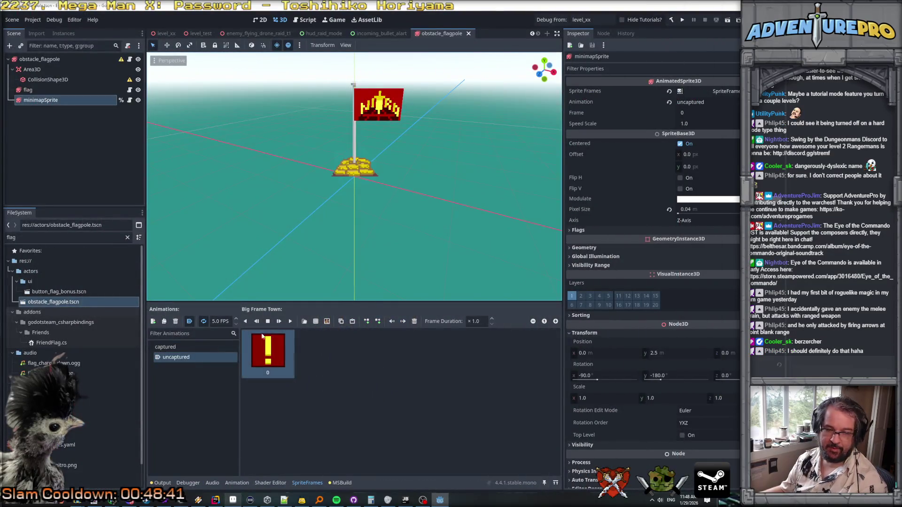
Step: For the uncaptured animation, load textures/icon_flag_minimap.png as a sprite sheet
{"action": "left_click", "coordinate": [194, 357]}
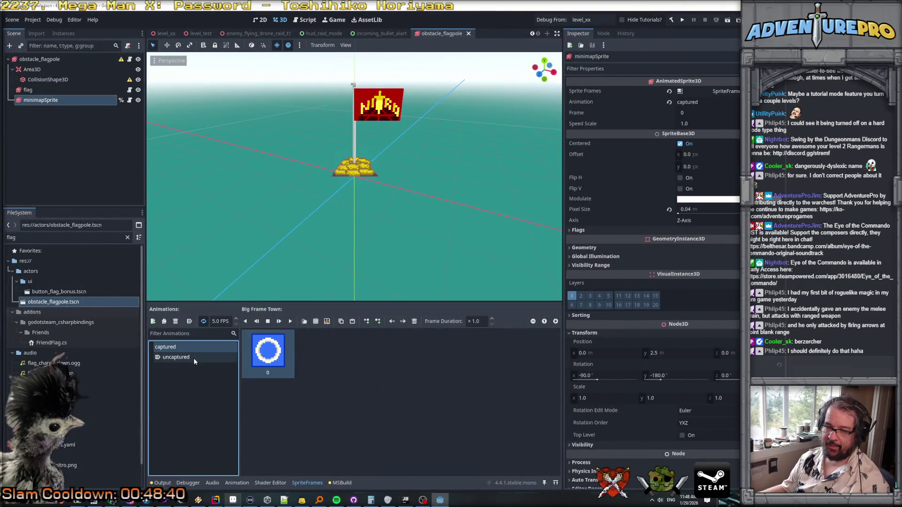
{"action": "left_click", "coordinate": [327, 323]}
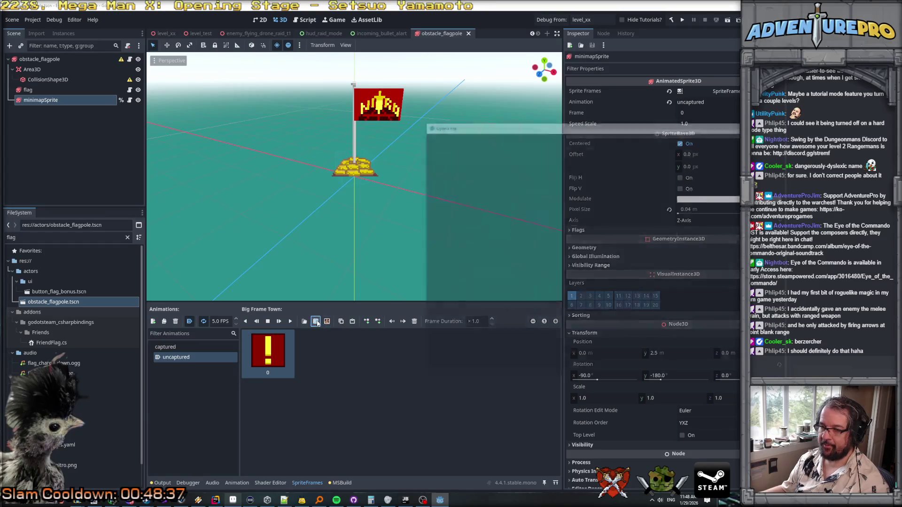
{"action": "scroll", "coordinate": [593, 238], "scroll_direction": "down", "scroll_amount": 3}
{"action": "double_click", "coordinate": [638, 269]}
{"action": "scroll", "coordinate": [625, 260], "scroll_direction": "down", "scroll_amount": 10}
{"action": "scroll", "coordinate": [630, 260], "scroll_direction": "down", "scroll_amount": 15}
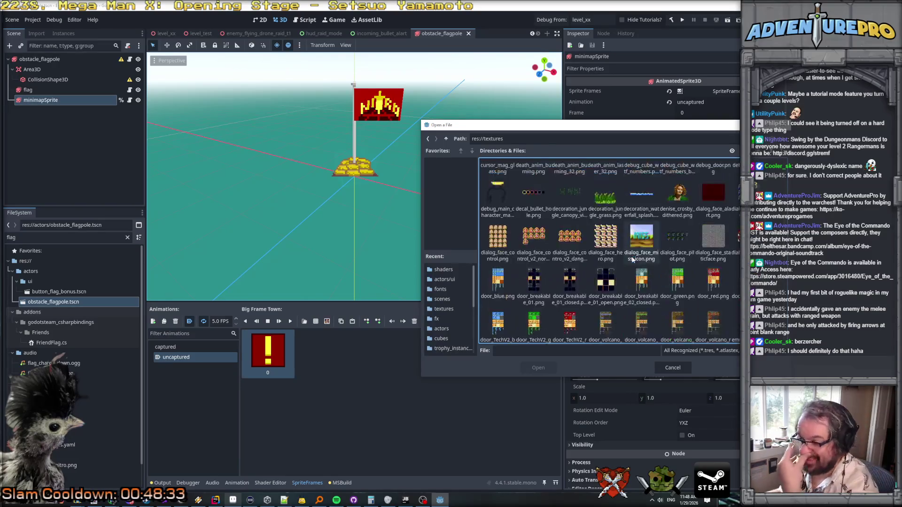
{"action": "scroll", "coordinate": [632, 259], "scroll_direction": "down", "scroll_amount": 2}
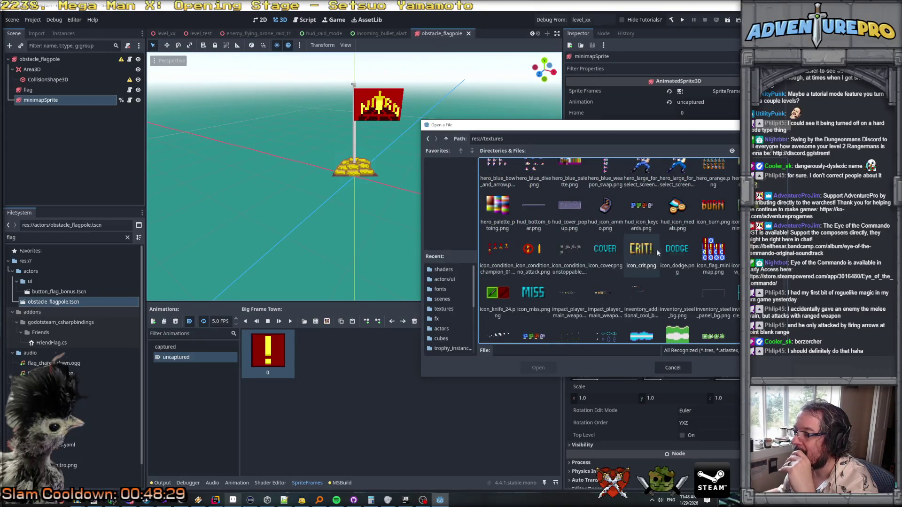
{"action": "left_click", "coordinate": [713, 253]}
{"action": "left_click", "coordinate": [534, 369]}
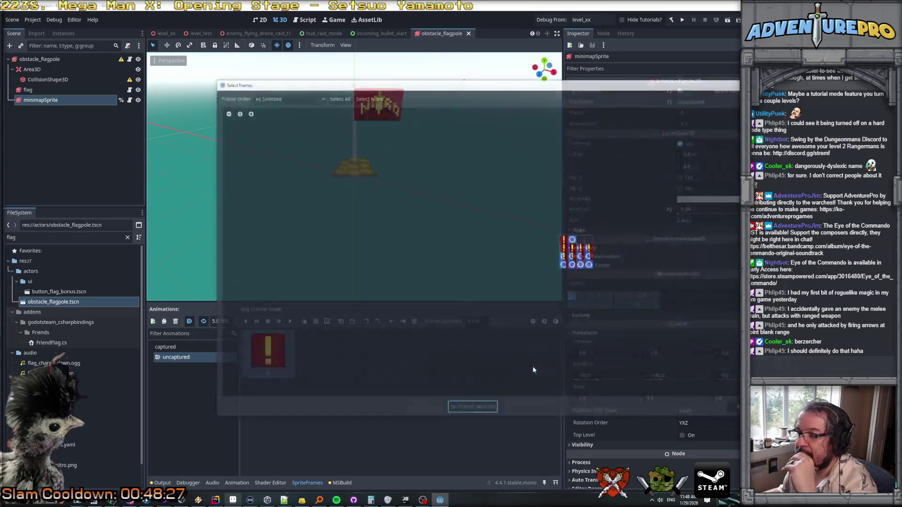
Step: Select the first five icon cells on the sheet and add them as frames
{"action": "left_click", "coordinate": [563, 248]}
{"action": "left_click", "coordinate": [572, 248]}
{"action": "left_click", "coordinate": [580, 248]}
{"action": "left_click", "coordinate": [589, 248]}
{"action": "left_click", "coordinate": [563, 256]}
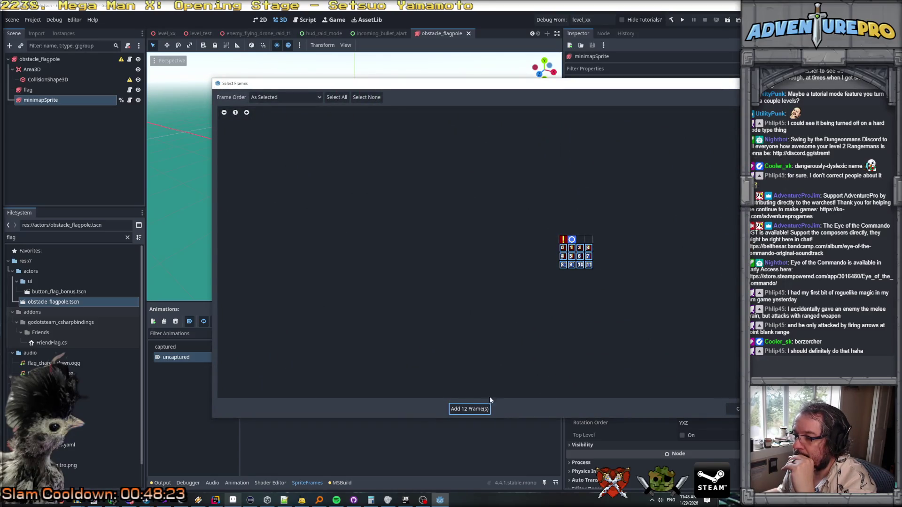
{"action": "left_click", "coordinate": [474, 408]}
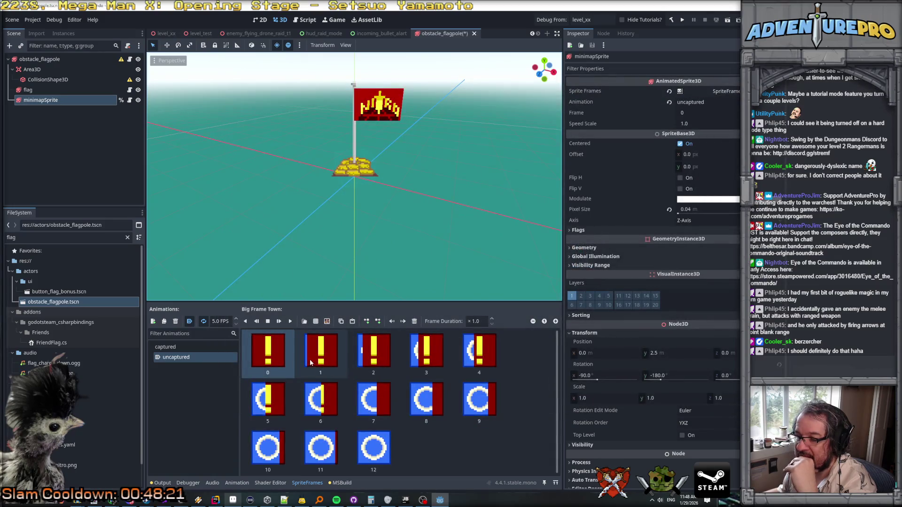
Step: Step through the new frames of the uncaptured animation and save the flagpole scene
{"action": "left_click", "coordinate": [332, 359]}
{"action": "key", "text": "Right"}
{"action": "key", "text": "Right"}
{"action": "key", "text": "Right"}
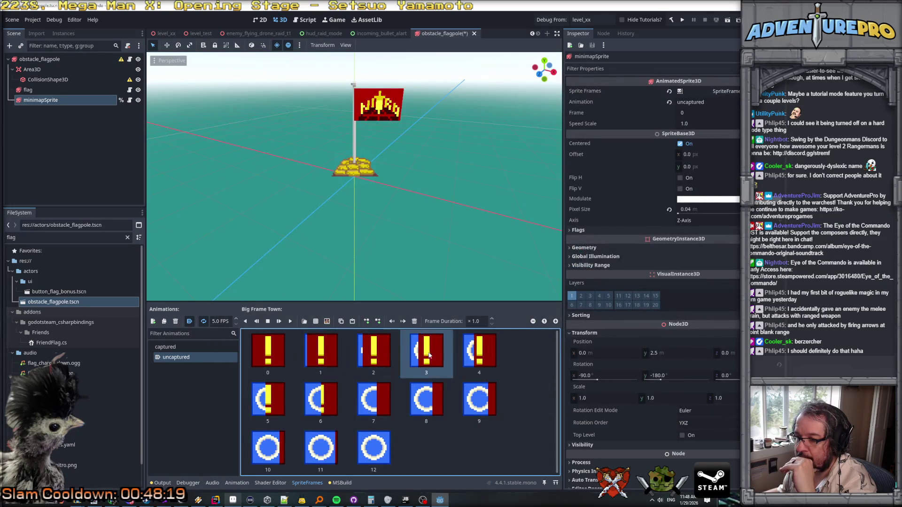
{"action": "key", "text": "Right"}
{"action": "key", "text": "Right"}
{"action": "key", "text": "Right"}
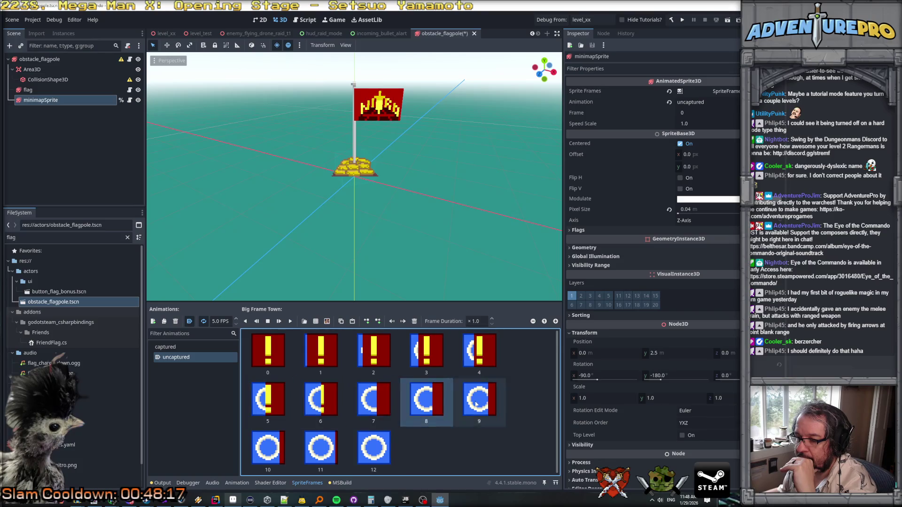
{"action": "left_click", "coordinate": [179, 348]}
{"action": "left_click", "coordinate": [186, 358]}
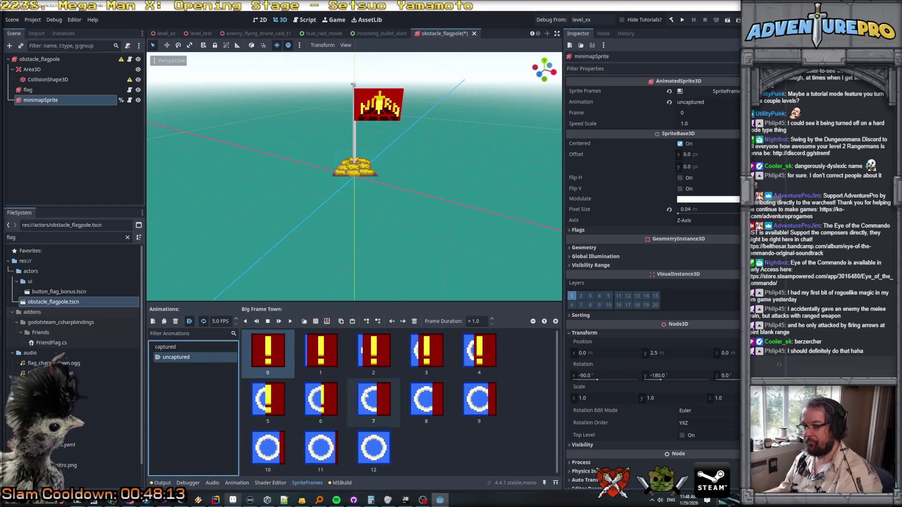
{"action": "key", "text": "ctrl+s"}
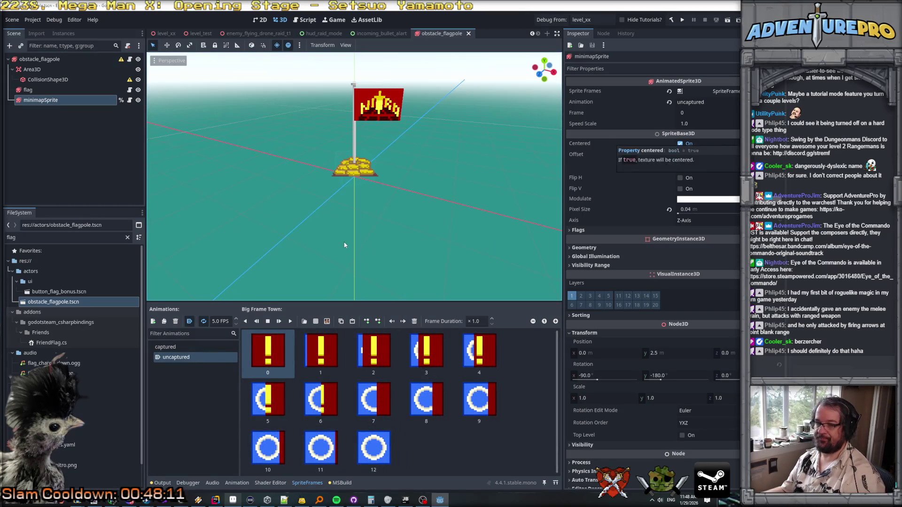
Step: Set the uncaptured animation to 0 FPS with autoplay on load, save, and run the game
{"action": "left_click", "coordinate": [219, 322]}
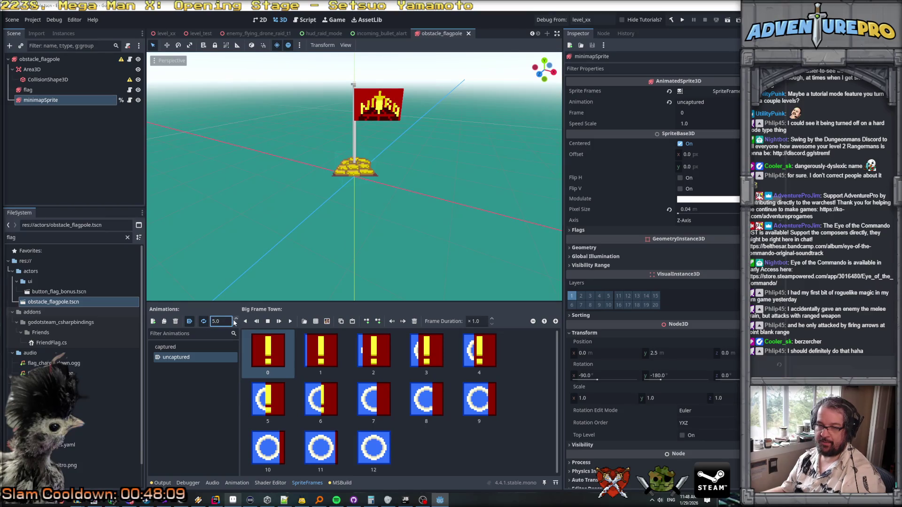
{"action": "type", "text": "0"}
{"action": "key", "text": "Return"}
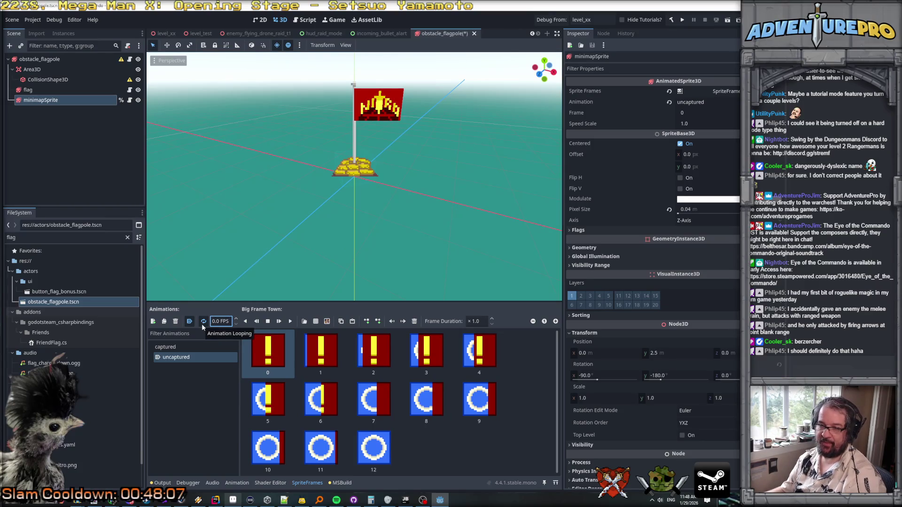
{"action": "left_click", "coordinate": [226, 322]}
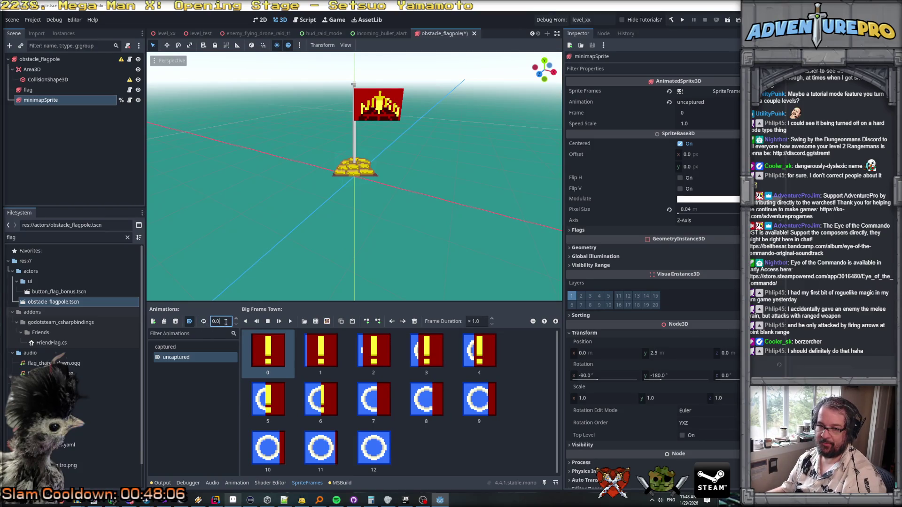
{"action": "left_click", "coordinate": [189, 322]}
{"action": "key", "text": "ctrl+s"}
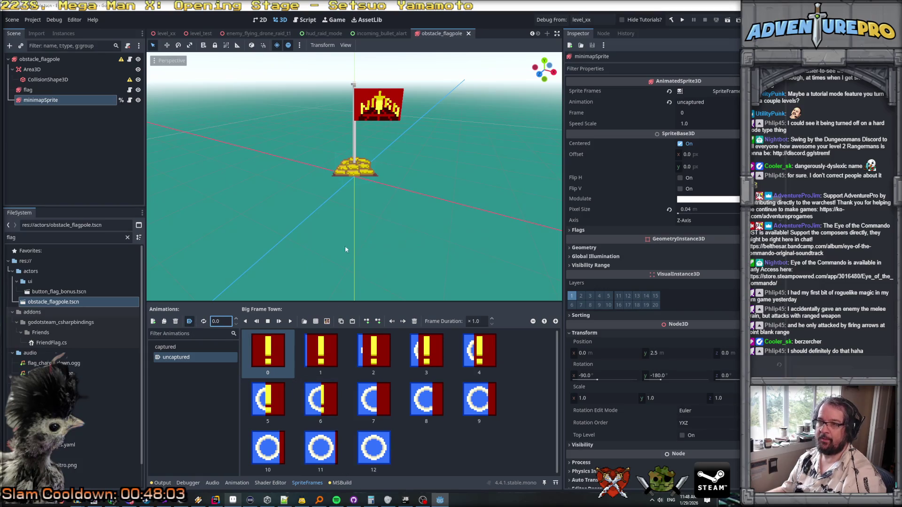
{"action": "scroll", "coordinate": [344, 249], "scroll_direction": "down", "scroll_amount": 4}
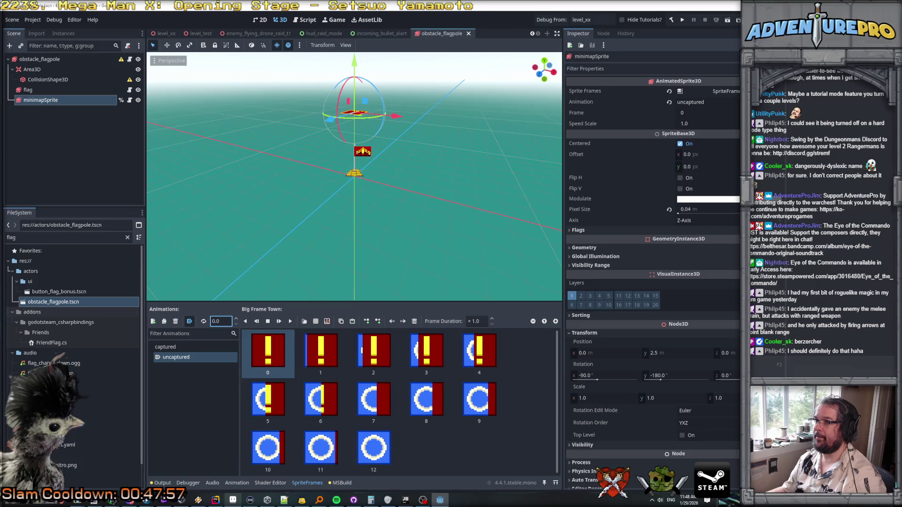
{"action": "left_click", "coordinate": [554, 21]}
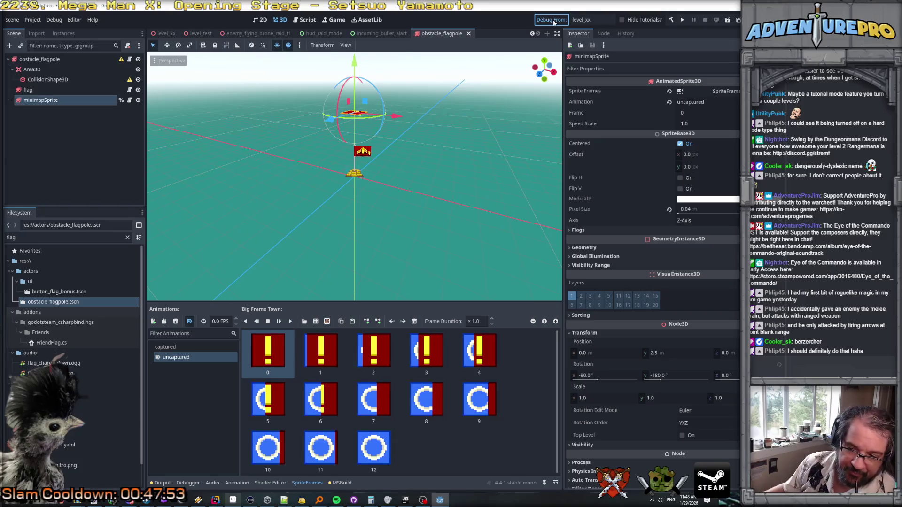
{"action": "key", "text": "F5"}
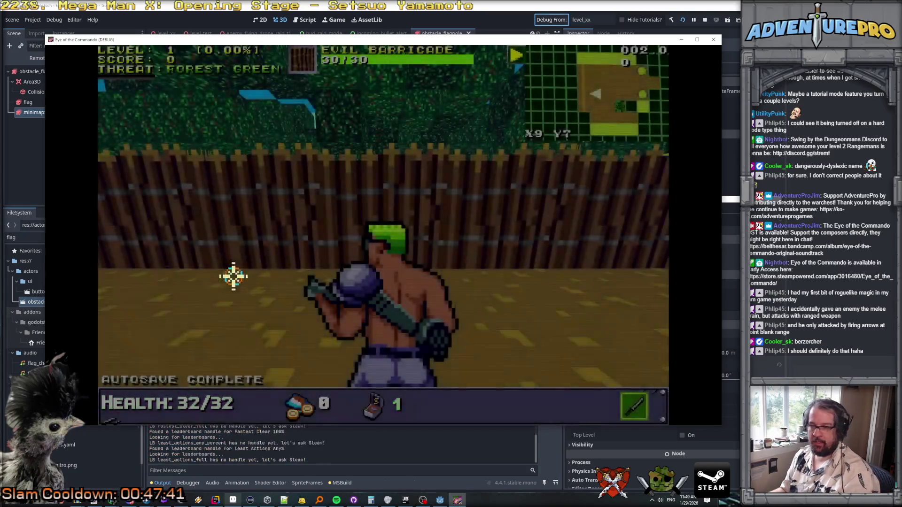
Step: Break the Evil Barricade, punch down a Nitro Mook, and circle the flag to capture it
{"action": "left_click", "coordinate": [380, 234]}
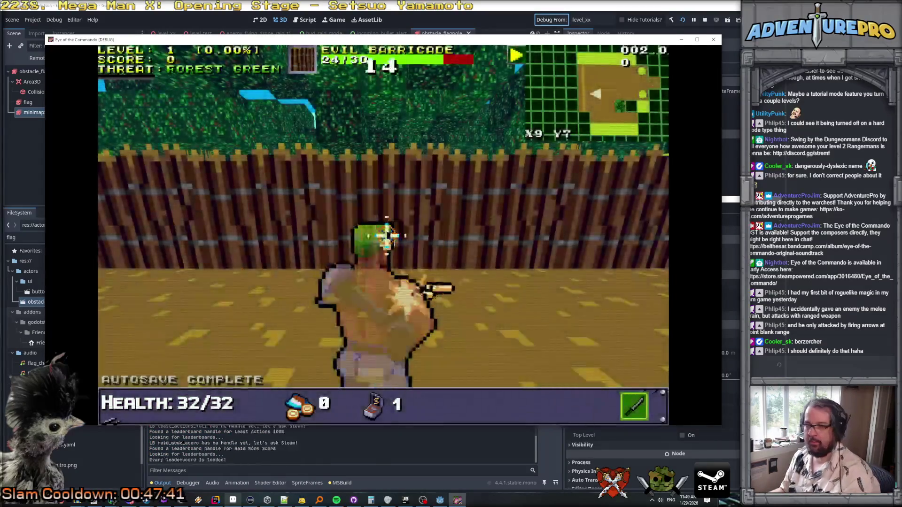
{"action": "left_click", "coordinate": [382, 229]}
{"action": "key", "text": "w"}
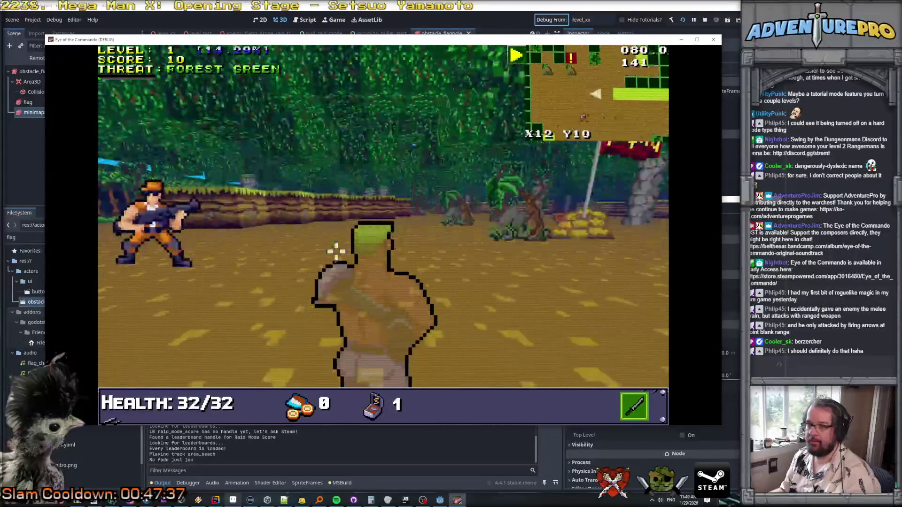
{"action": "left_click", "coordinate": [383, 229]}
{"action": "left_click", "coordinate": [383, 230]}
{"action": "key", "text": "w"}
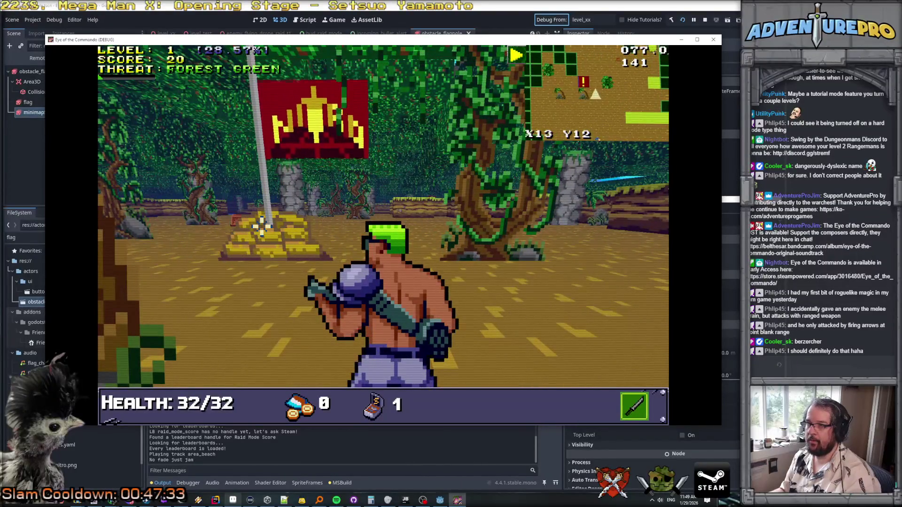
{"action": "key", "text": "Right"}
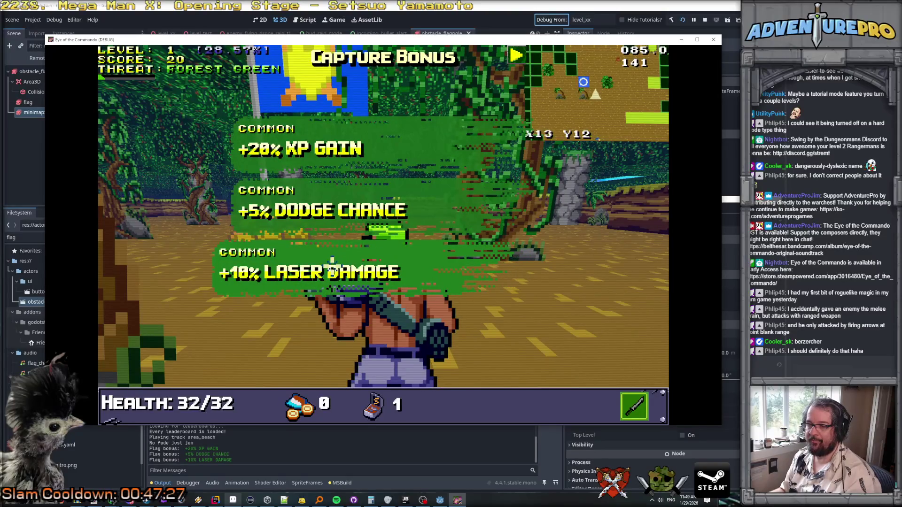
Step: Dismiss the capture bonus, shoot a Nitro Mook and the supply crate, and grab the chicken
{"action": "key", "text": "Down"}
{"action": "key", "text": "Down"}
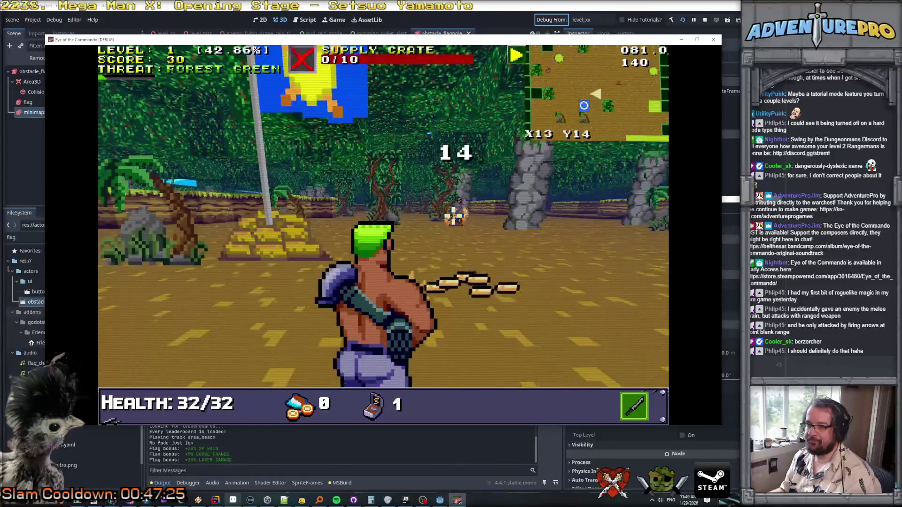
{"action": "key", "text": "Down"}
{"action": "key", "text": "Right"}
{"action": "key", "text": "Right"}
{"action": "key", "text": "Right"}
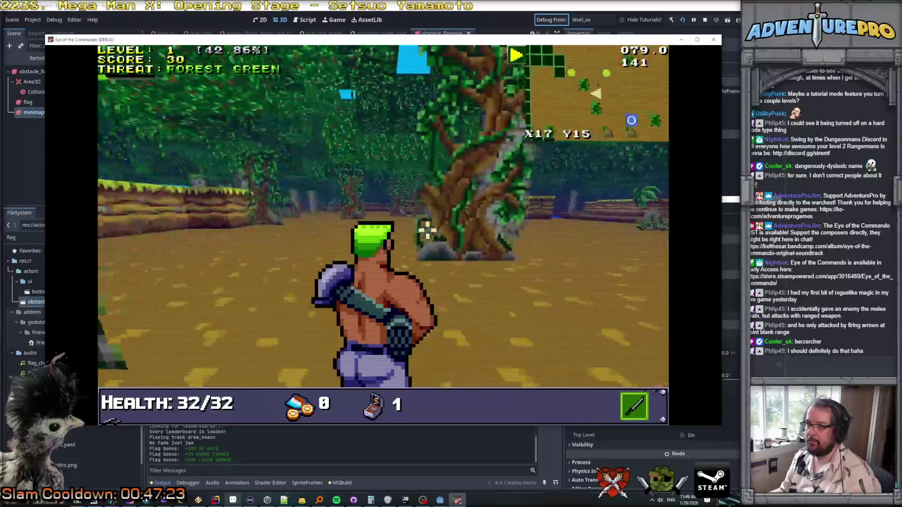
{"action": "key", "text": "Down"}
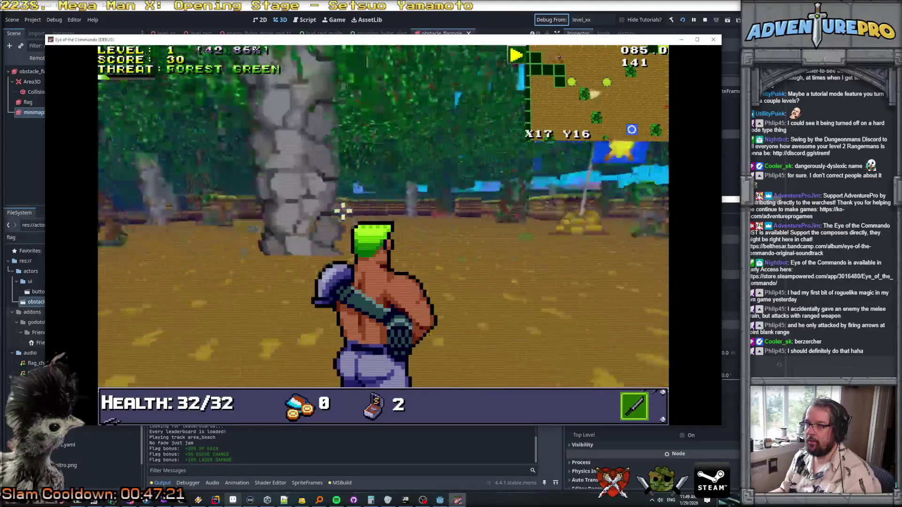
{"action": "key", "text": "q"}
{"action": "left_click", "coordinate": [287, 210]}
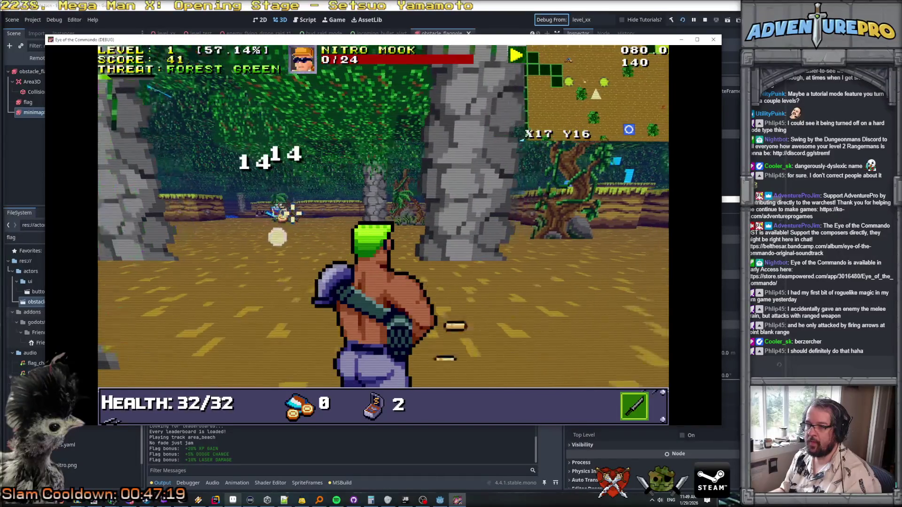
{"action": "key", "text": "Left"}
{"action": "key", "text": "Left"}
{"action": "key", "text": "Left"}
{"action": "key", "text": "e"}
{"action": "left_click", "coordinate": [427, 216]}
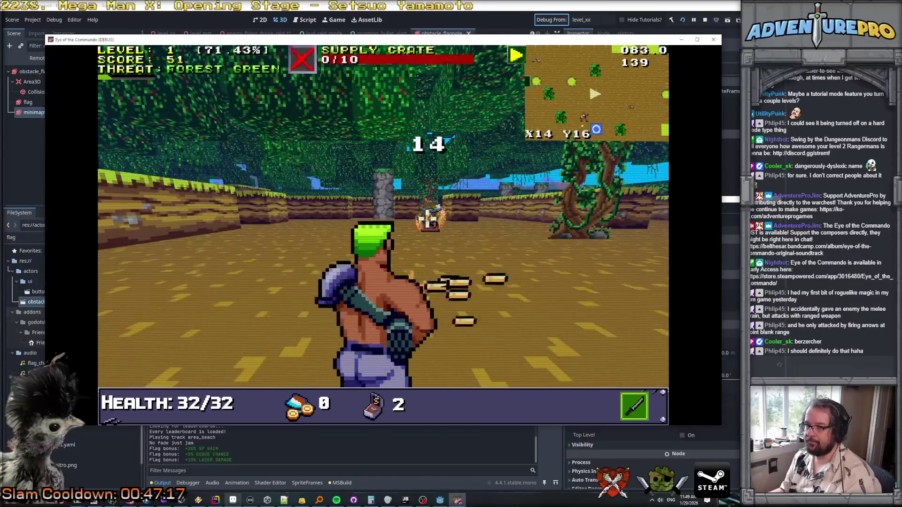
{"action": "key", "text": "Down"}
{"action": "key", "text": "Down"}
{"action": "key", "text": "e"}
{"action": "key", "text": "Up"}
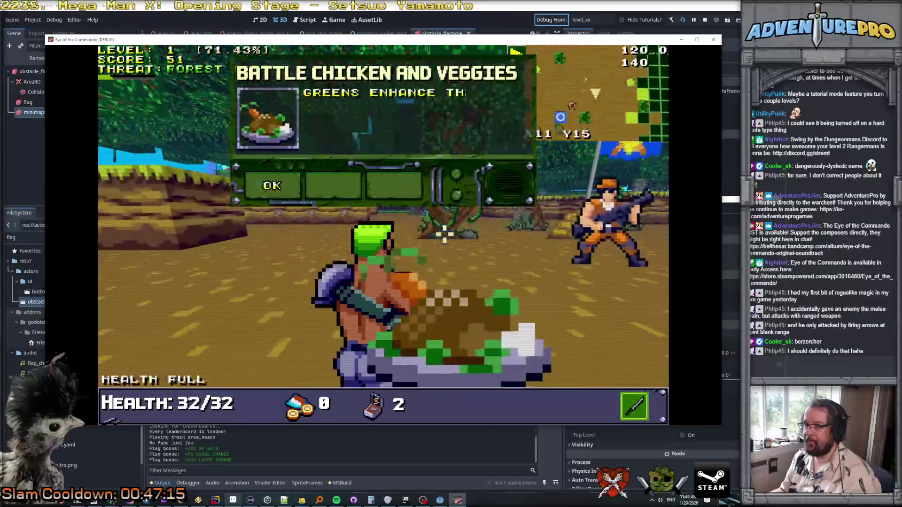
Step: Kill the next Nitro Mook, collect the Freedom Medal, and line up facing the flagpole
{"action": "key", "text": "Down"}
{"action": "left_click", "coordinate": [404, 214]}
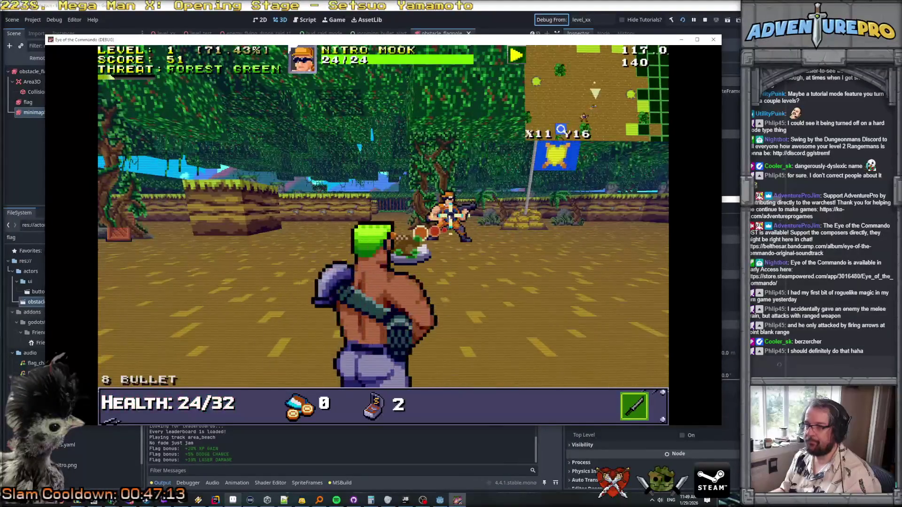
{"action": "left_click", "coordinate": [384, 213]}
{"action": "key", "text": "Up"}
{"action": "key", "text": "Up"}
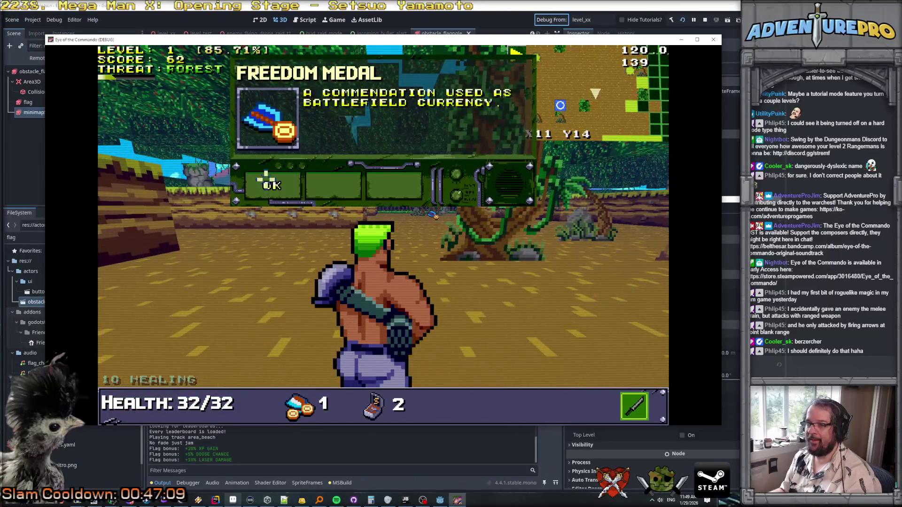
{"action": "left_click", "coordinate": [267, 179]}
{"action": "key", "text": "Down"}
{"action": "key", "text": "Down"}
{"action": "key", "text": "e"}
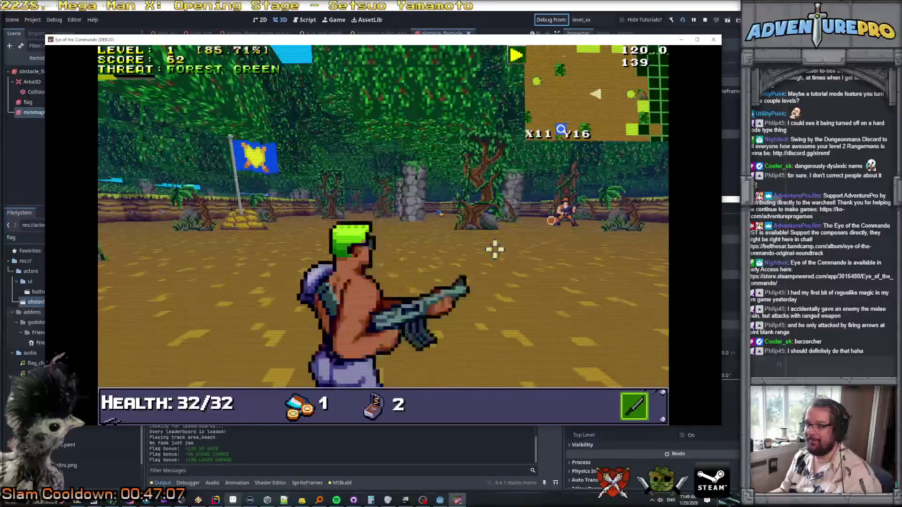
{"action": "key", "text": "Up"}
{"action": "key", "text": "Right"}
{"action": "key", "text": "q"}
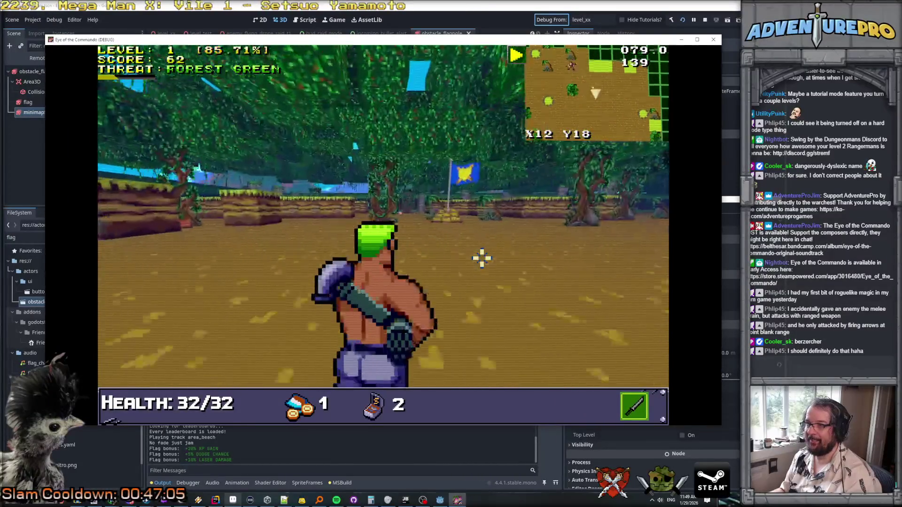
Step: Attack with the arm cannon and explosive disc, kill a Nitro Mook, and choose the RL-440 reward
{"action": "key", "text": "space"}
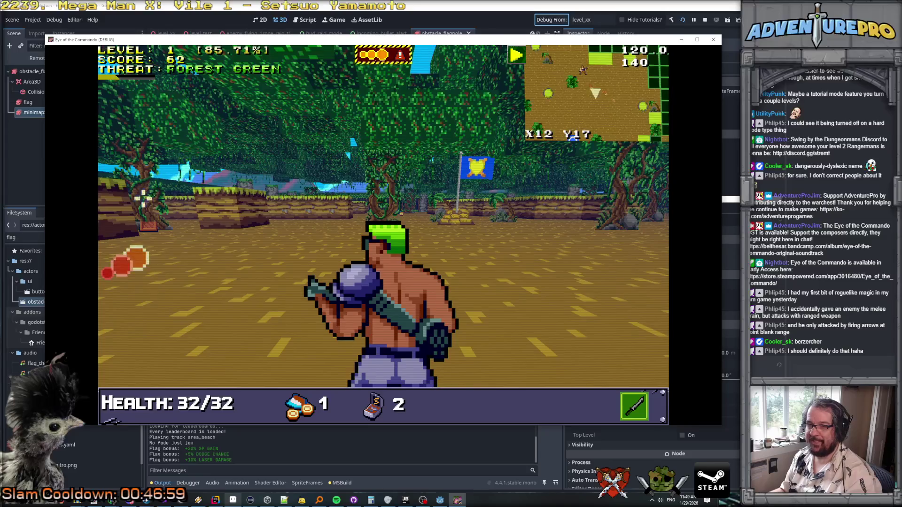
{"action": "left_click", "coordinate": [403, 214]}
{"action": "left_click", "coordinate": [162, 229]}
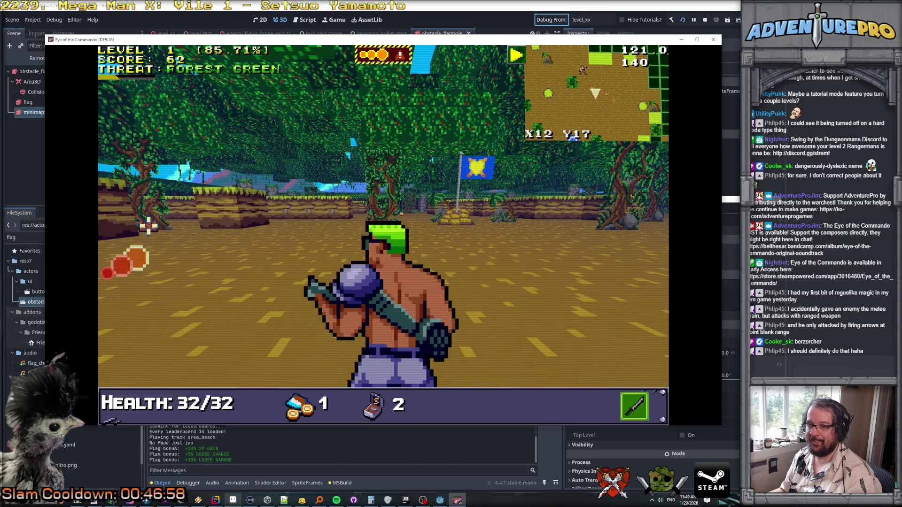
{"action": "left_click", "coordinate": [419, 186]}
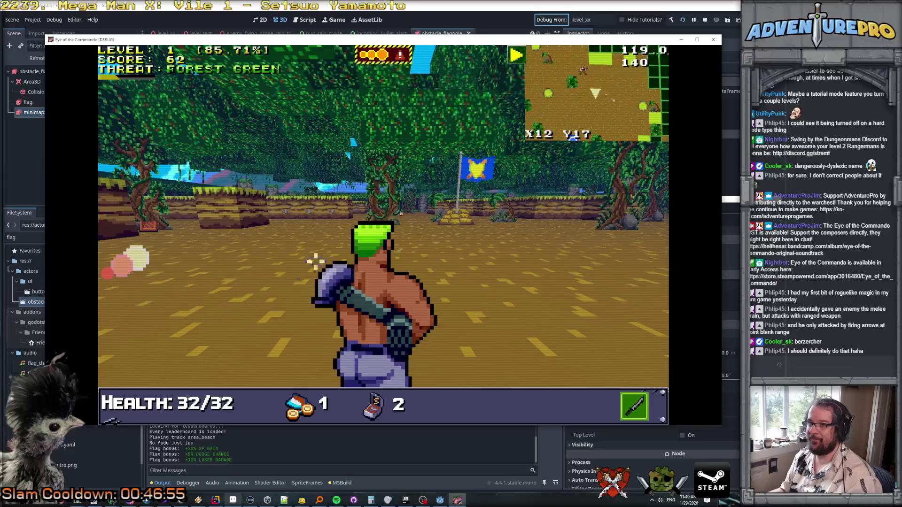
{"action": "left_click", "coordinate": [437, 166]}
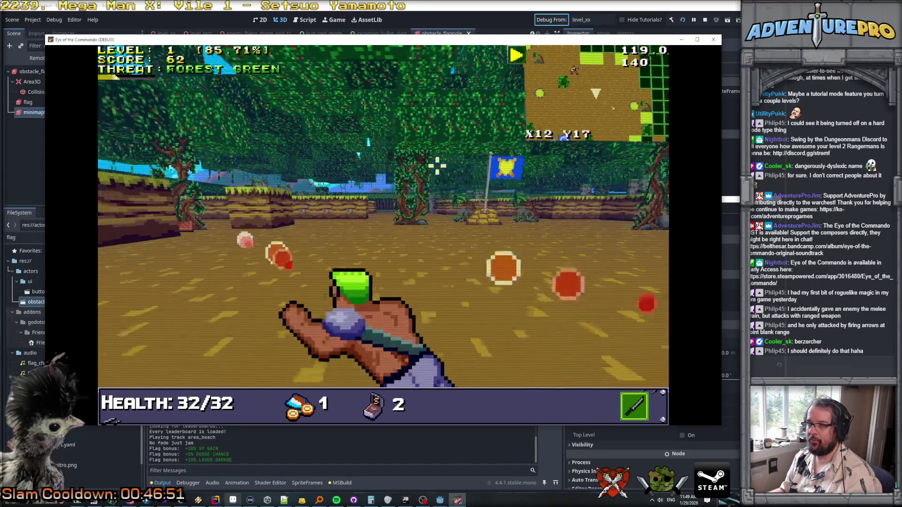
{"action": "left_click", "coordinate": [476, 211]}
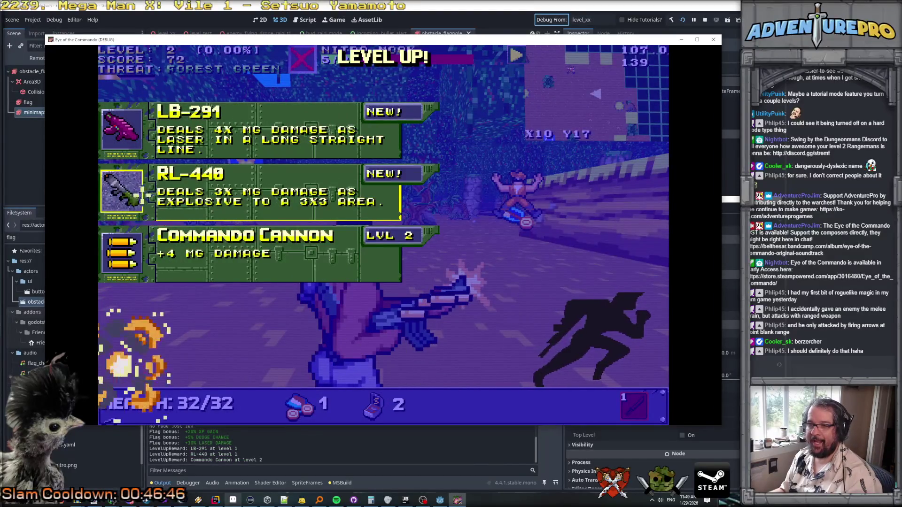
{"action": "left_click", "coordinate": [160, 205]}
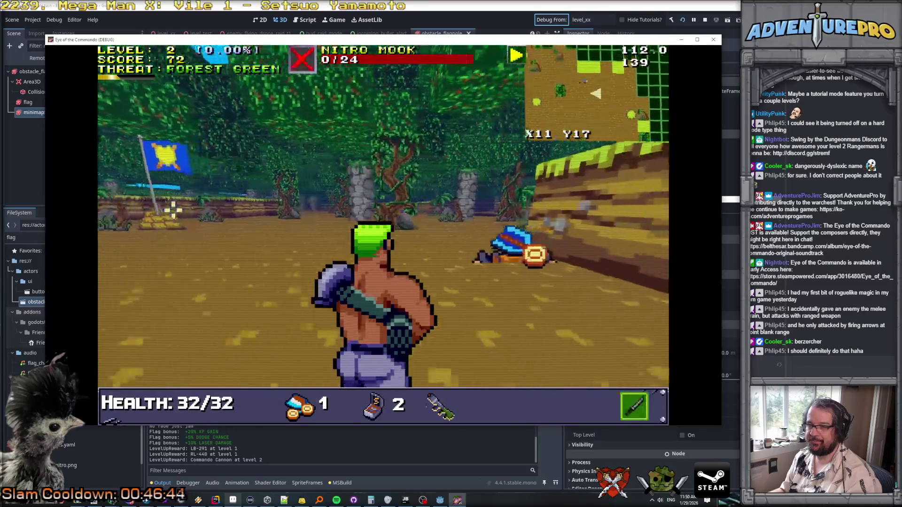
Step: Fire the rocket launcher and advance through the jungle collecting ammo, then leave the game
{"action": "key", "text": "w"}
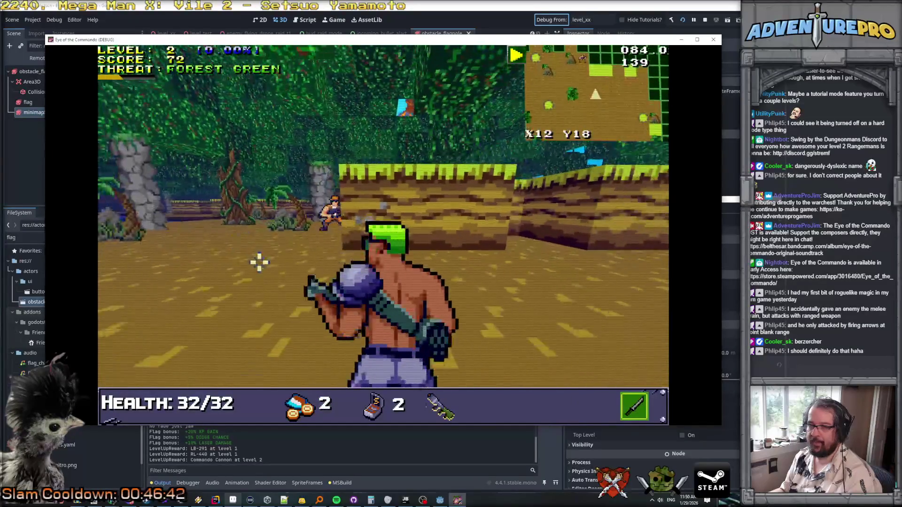
{"action": "left_click", "coordinate": [303, 233]}
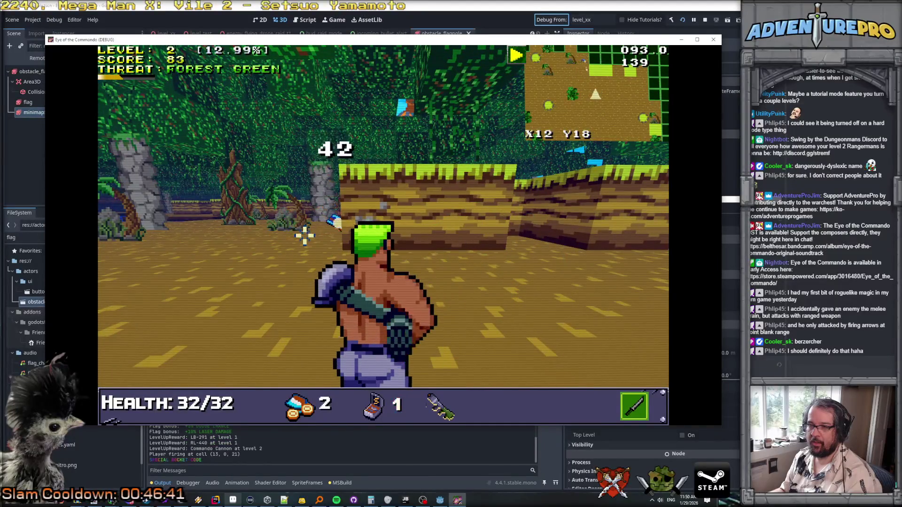
{"action": "key", "text": "w"}
{"action": "key", "text": "a"}
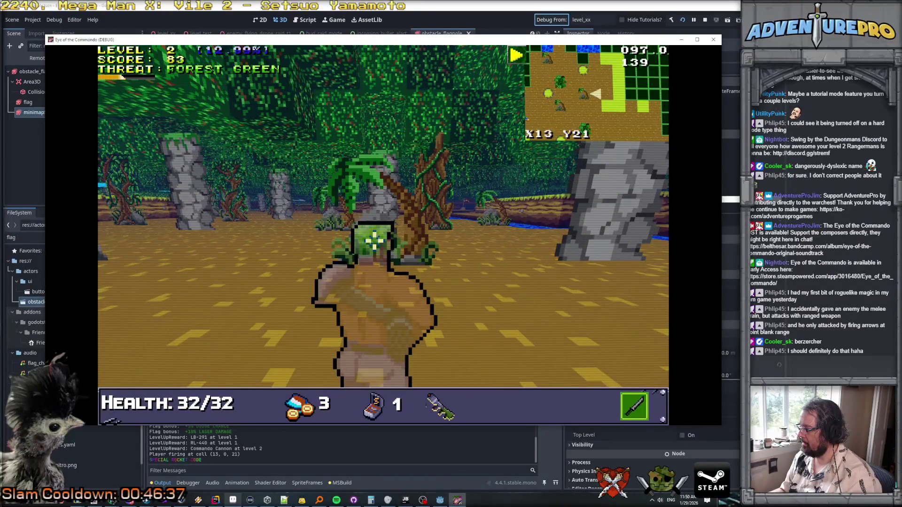
{"action": "key", "text": "a"}
{"action": "key", "text": "w"}
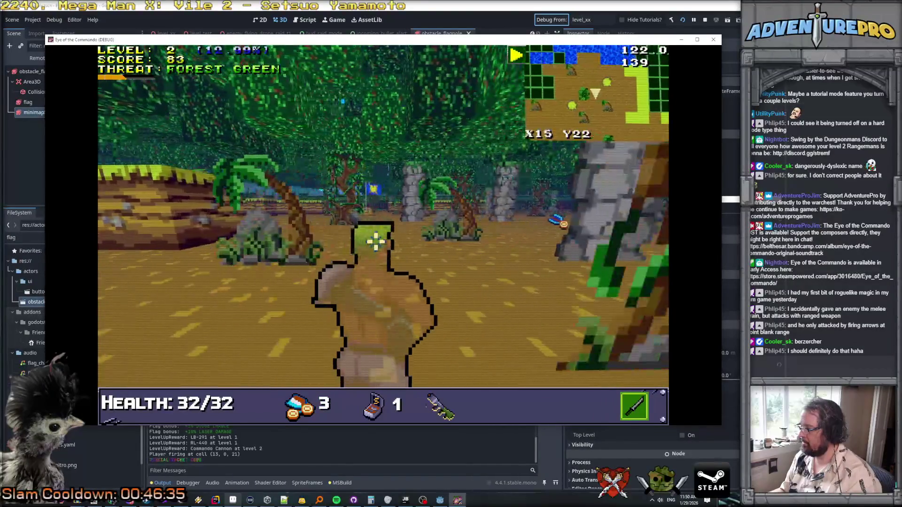
{"action": "key", "text": "w"}
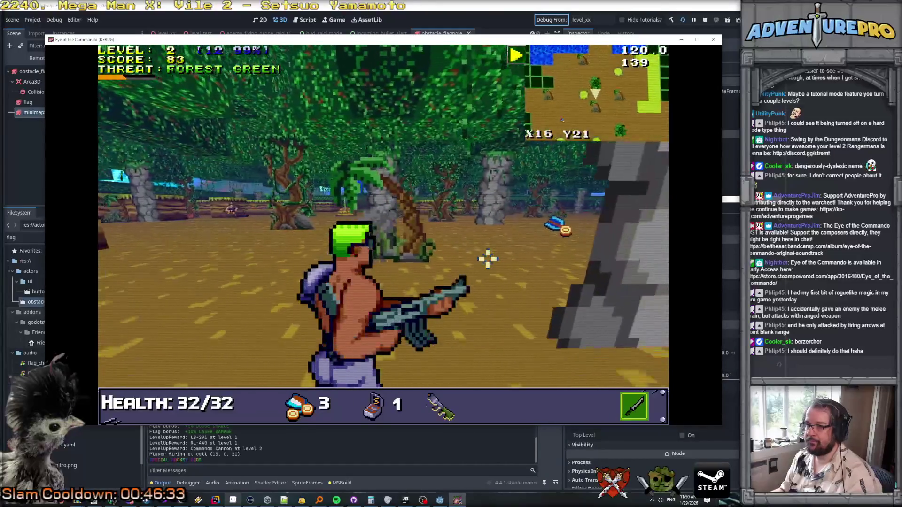
{"action": "key", "text": "w"}
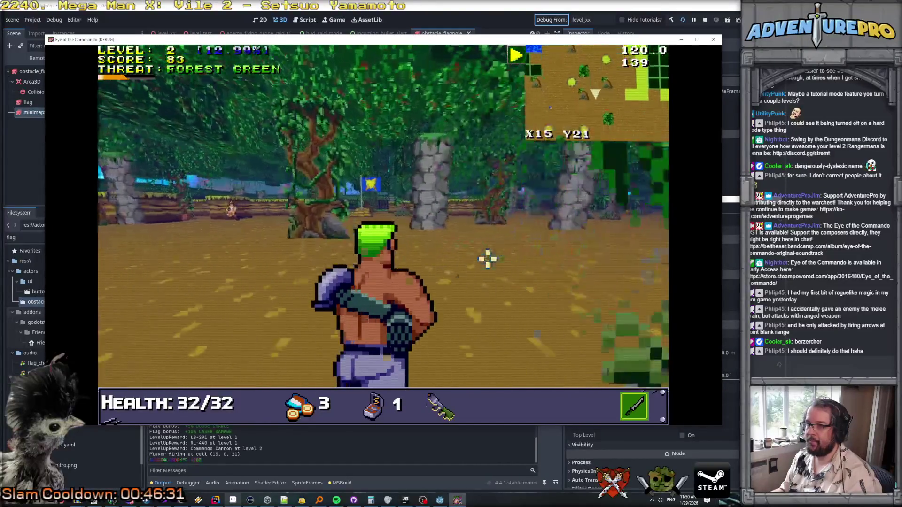
{"action": "key", "text": "w"}
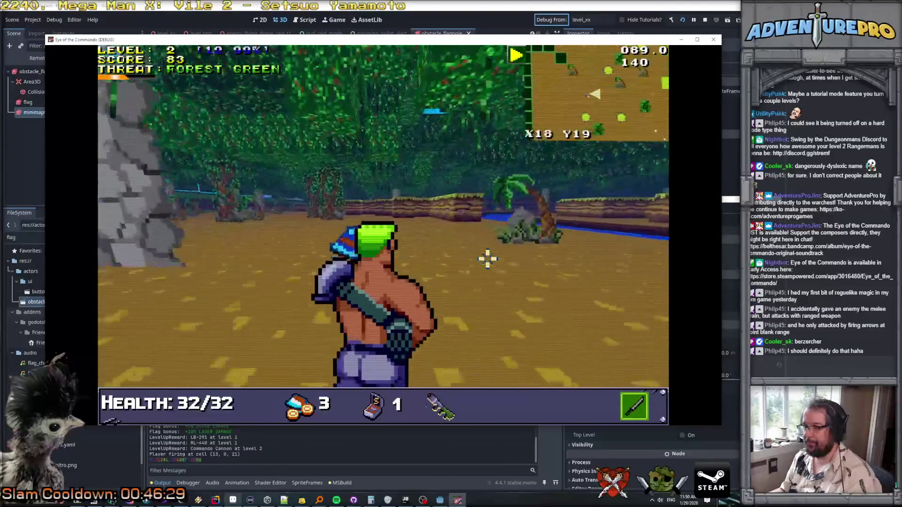
{"action": "key", "text": "w"}
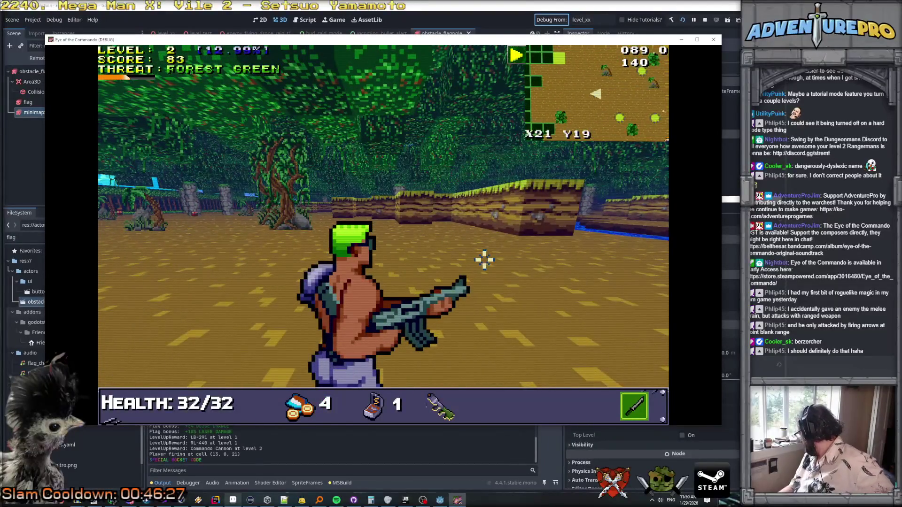
{"action": "key", "text": "alt+Tab"}
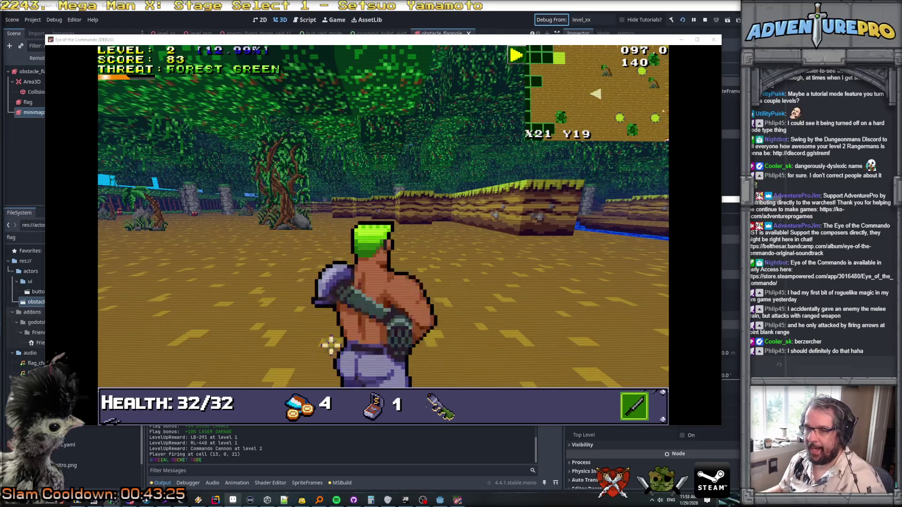
Step: Turn toward the enemies and shoot down two Nitro Mooks, then head back through the clearing
{"action": "key", "text": "Right"}
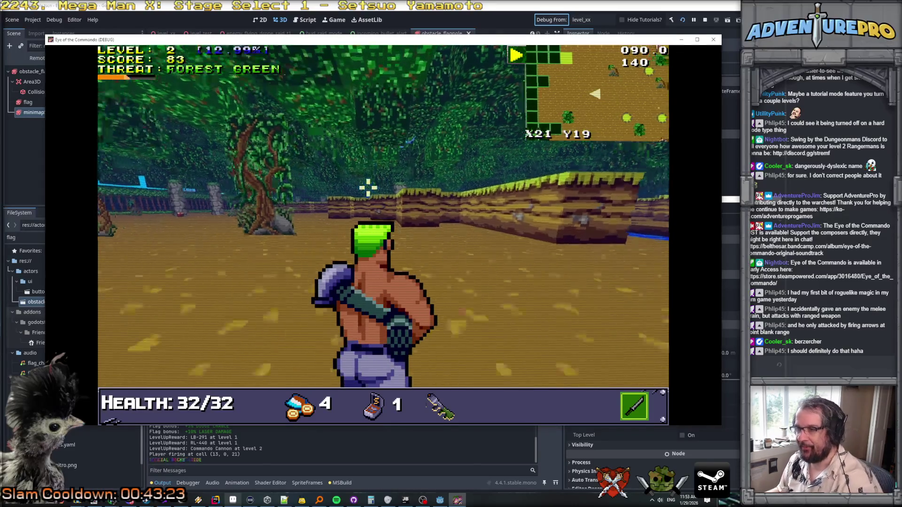
{"action": "key", "text": "Up"}
{"action": "key", "text": "space"}
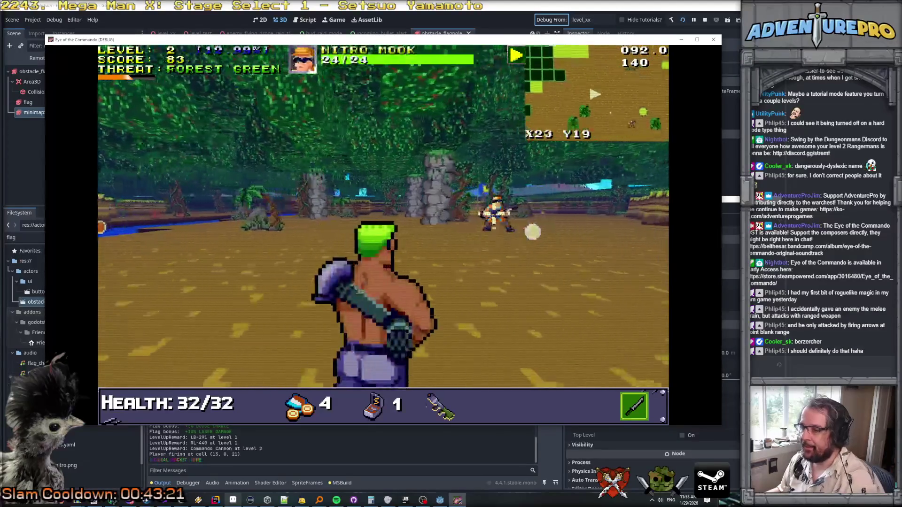
{"action": "key", "text": "Up"}
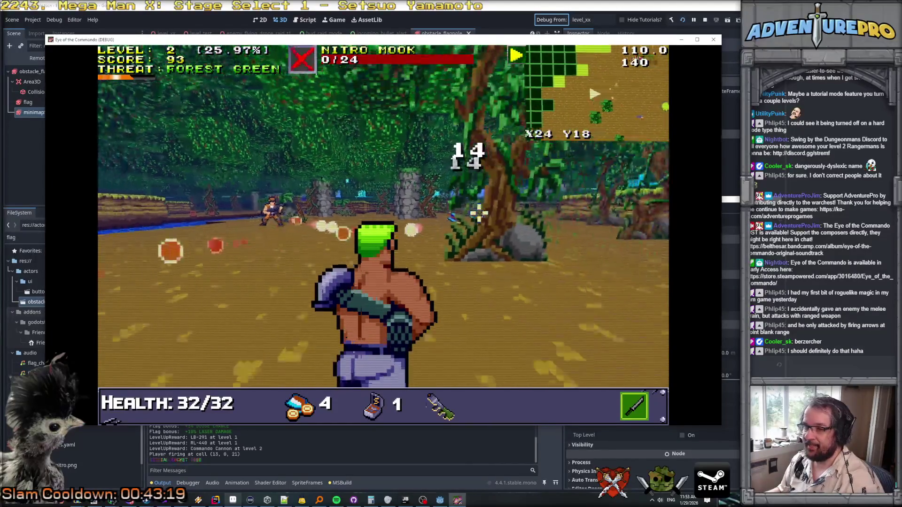
{"action": "key", "text": "Down"}
{"action": "key", "text": "Down"}
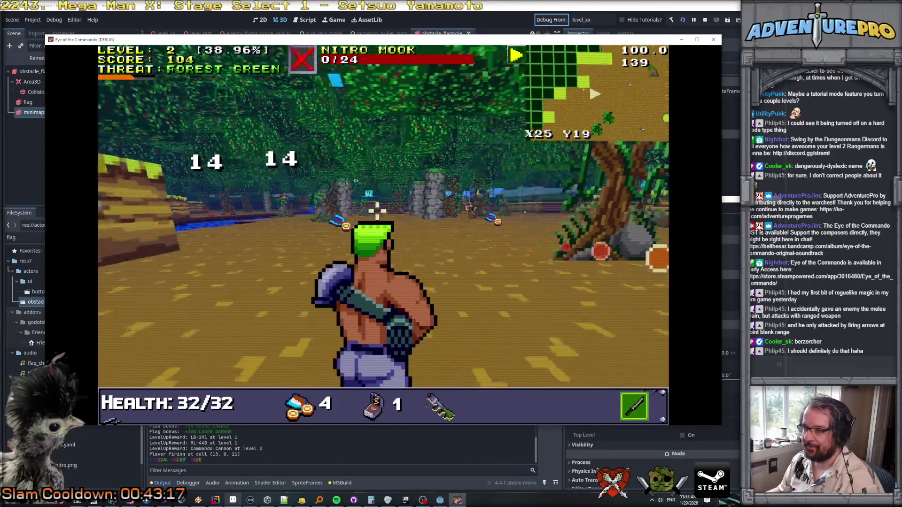
{"action": "key", "text": "space"}
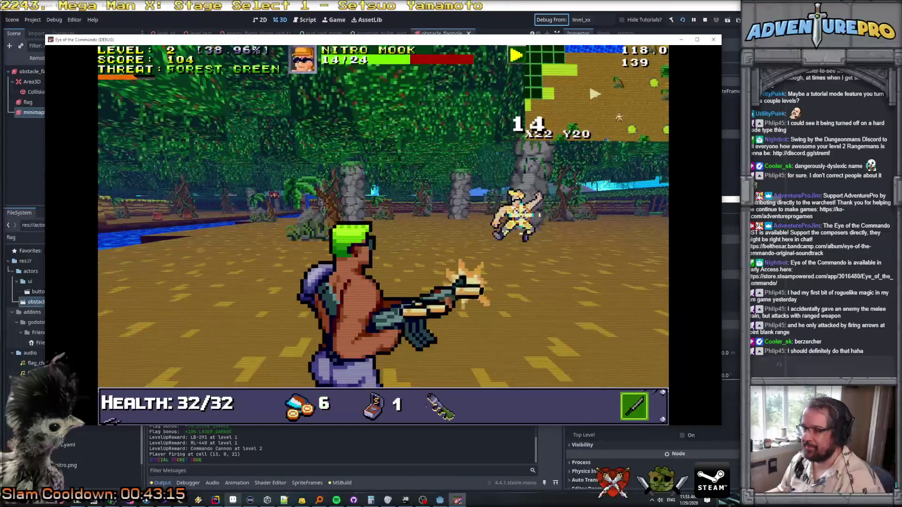
{"action": "key", "text": "Left"}
{"action": "key", "text": "Left"}
{"action": "key", "text": "Up"}
Step: Grab the ammo pickup and advance on the next Nitro Mook, wearing its health down
{"action": "key", "text": "Up"}
{"action": "key", "text": "Up"}
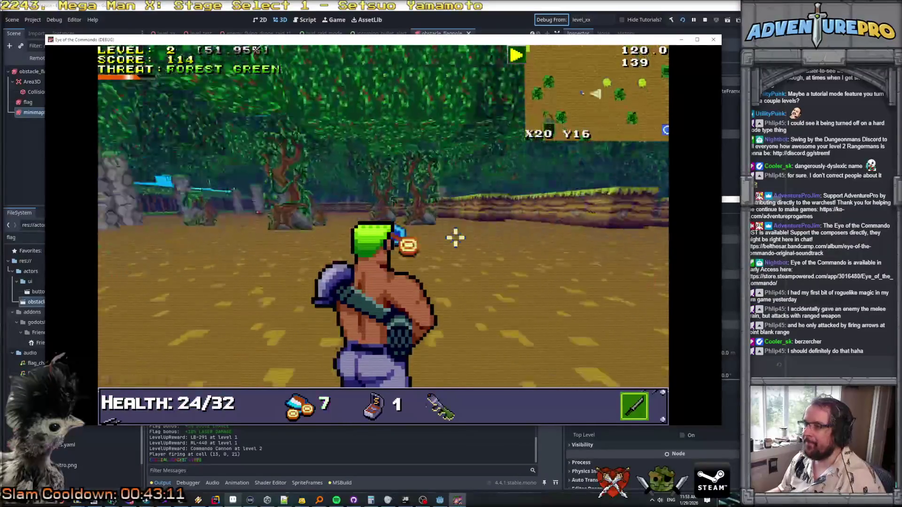
{"action": "key", "text": "Right"}
{"action": "key", "text": "Up"}
{"action": "key", "text": "Up"}
{"action": "key", "text": "Up"}
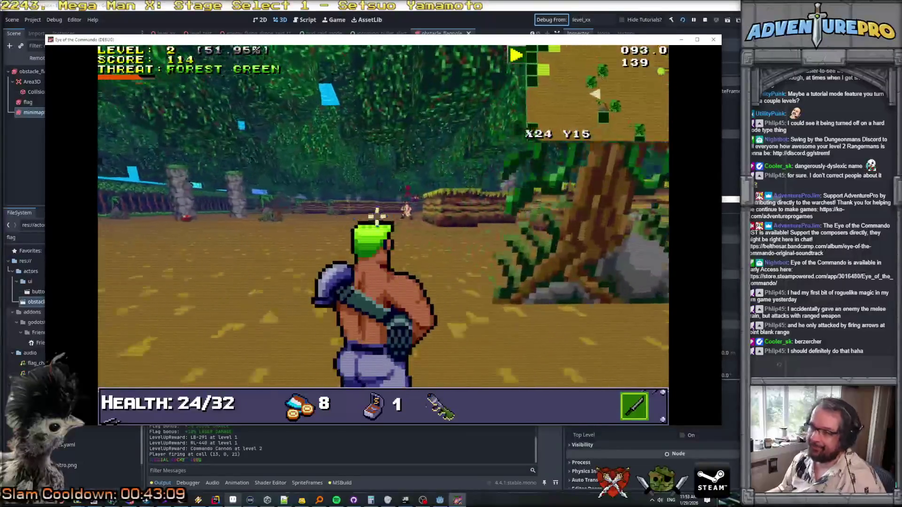
{"action": "key", "text": "space"}
{"action": "key", "text": "Up"}
{"action": "key", "text": "space"}
Step: Close in on the distant Nitro Mook and keep firing until it dies and level 3 is reached
{"action": "key", "text": "Up"}
{"action": "key", "text": "space"}
{"action": "key", "text": "Up"}
{"action": "key", "text": "Right"}
{"action": "key", "text": "Up"}
{"action": "key", "text": "Up"}
{"action": "key", "text": "Up"}
{"action": "key", "text": "space"}
{"action": "key", "text": "space"}
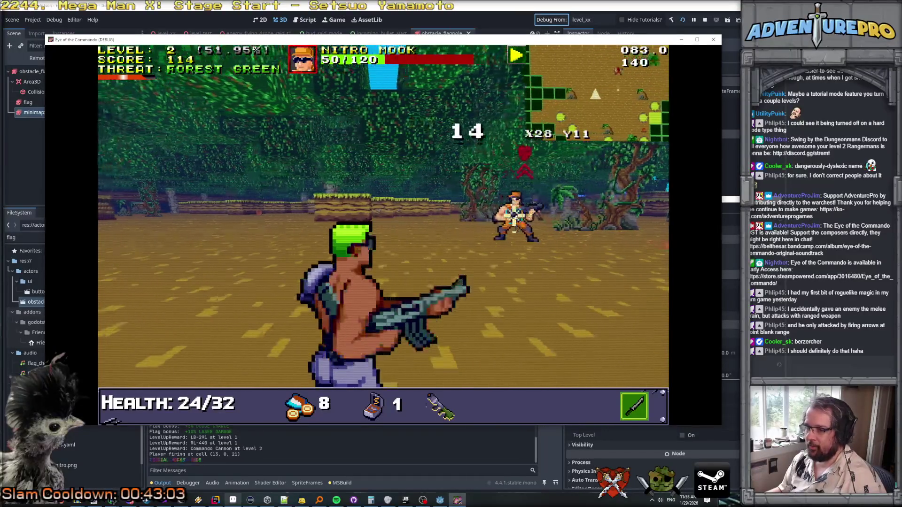
{"action": "key", "text": "space"}
{"action": "key", "text": "space"}
{"action": "key", "text": "Right"}
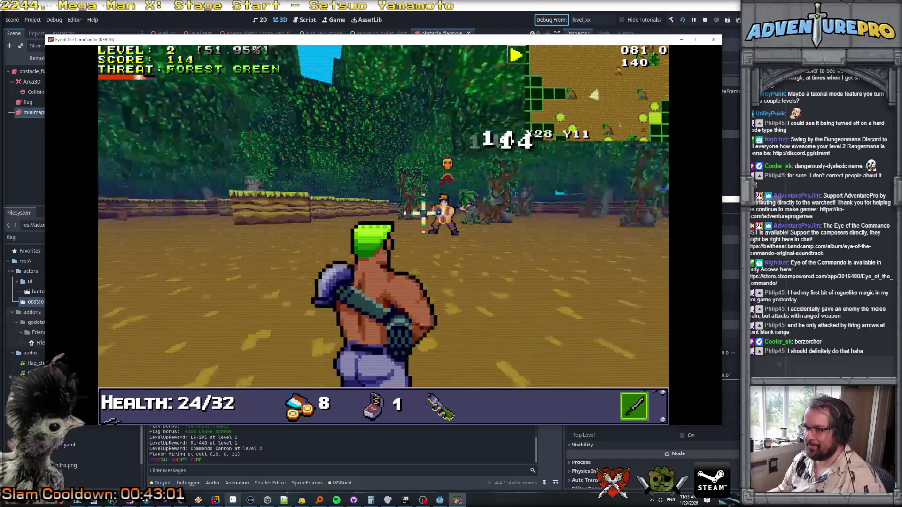
{"action": "key", "text": "space"}
{"action": "key", "text": "Up"}
{"action": "key", "text": "space"}
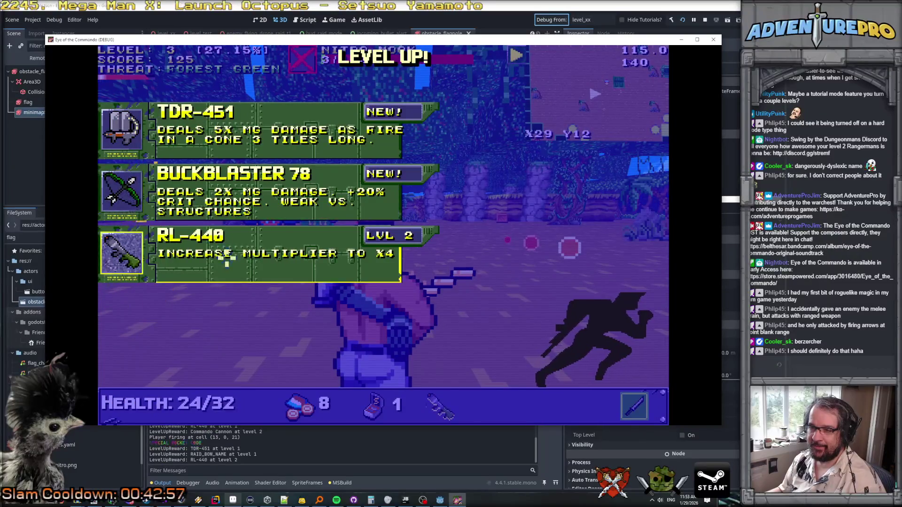
Step: Take the RL-440 reward, collect the Eagle of Freedom, and rocket a Nitro Mook until S-ammo runs out
{"action": "left_click", "coordinate": [227, 256]}
{"action": "key", "text": "Up"}
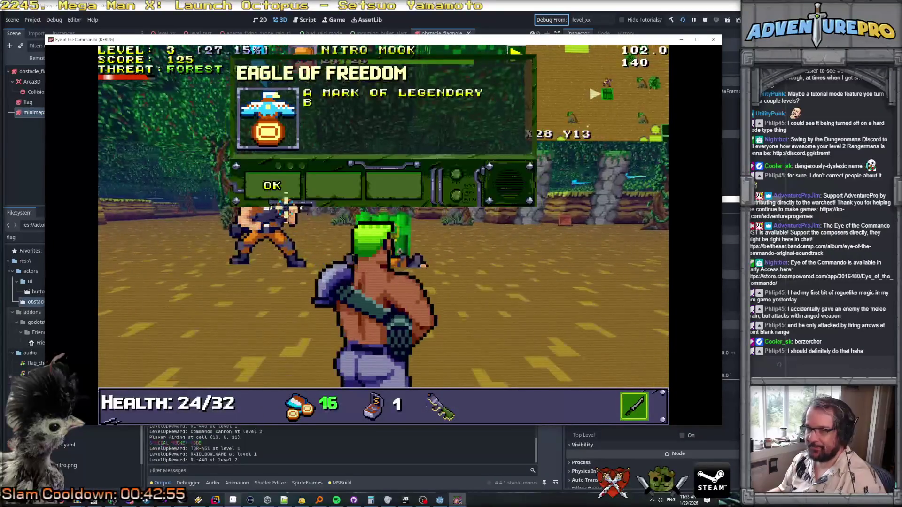
{"action": "key", "text": "Down"}
{"action": "left_click", "coordinate": [341, 237]}
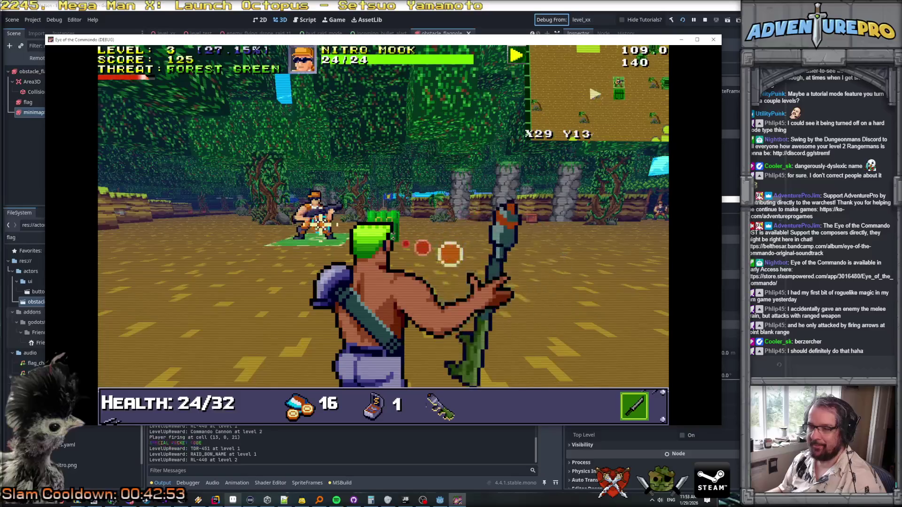
{"action": "key", "text": "Up"}
{"action": "key", "text": "Left"}
{"action": "key", "text": "Right"}
{"action": "key", "text": "Right"}
{"action": "key", "text": "Right"}
{"action": "key", "text": "Up"}
{"action": "key", "text": "Up"}
{"action": "left_click", "coordinate": [469, 225]}
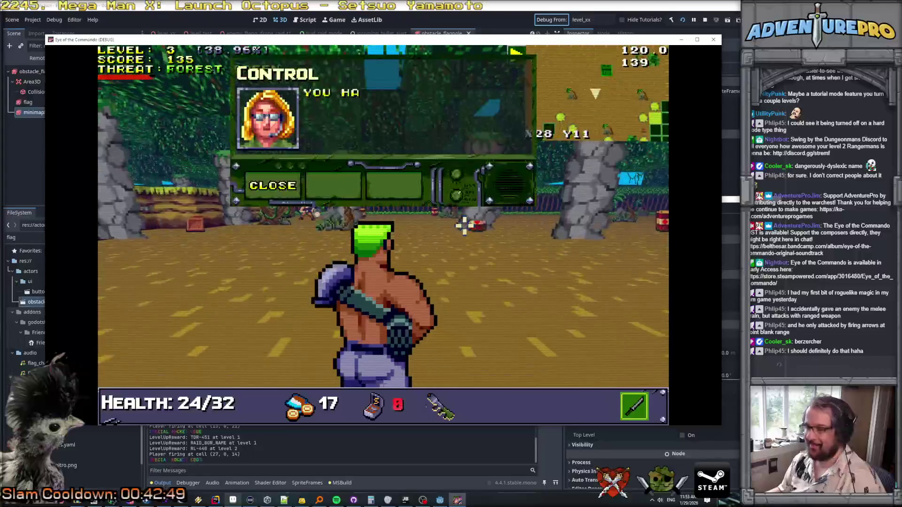
{"action": "left_click", "coordinate": [260, 192]}
Step: Head to the green door, close the reward card, and finish off a Nitro Mook
{"action": "key", "text": "Left"}
{"action": "key", "text": "Up"}
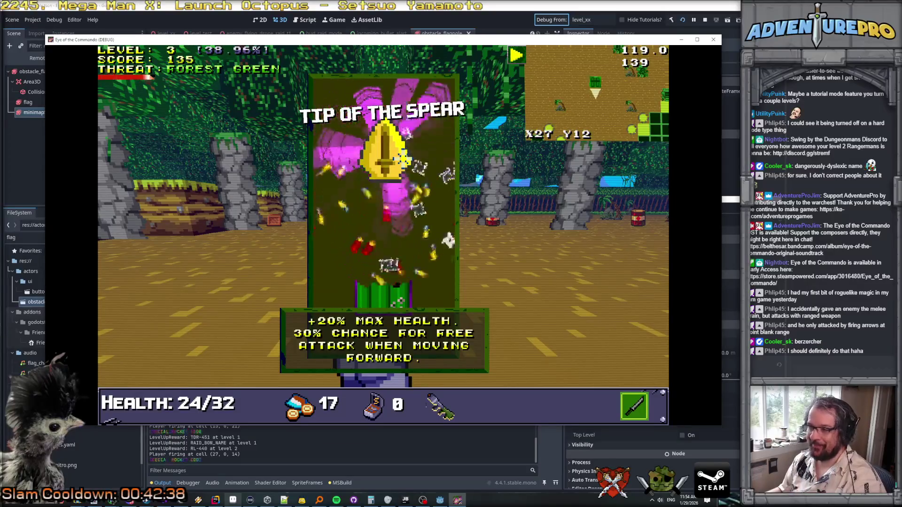
{"action": "key", "text": "Up"}
{"action": "key", "text": "Up"}
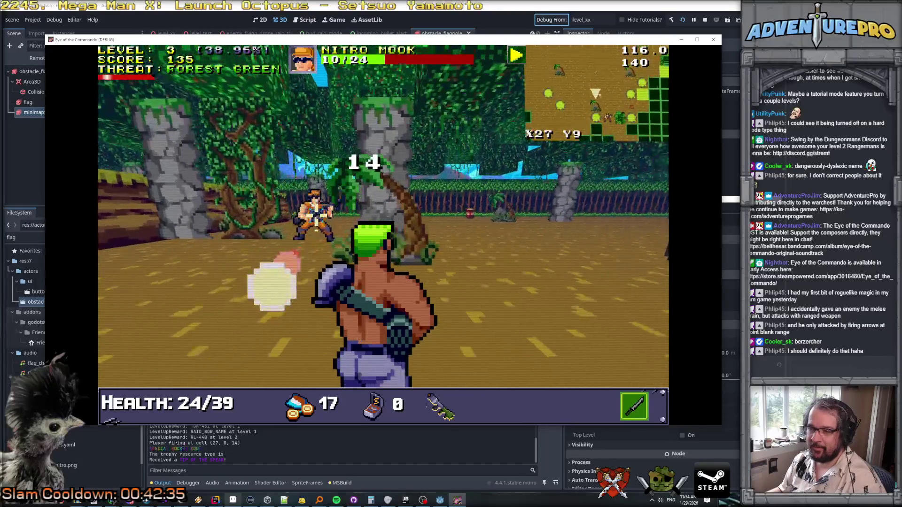
{"action": "key", "text": "Up"}
{"action": "key", "text": "Left"}
{"action": "key", "text": "Up"}
{"action": "key", "text": "Up"}
{"action": "key", "text": "Up"}
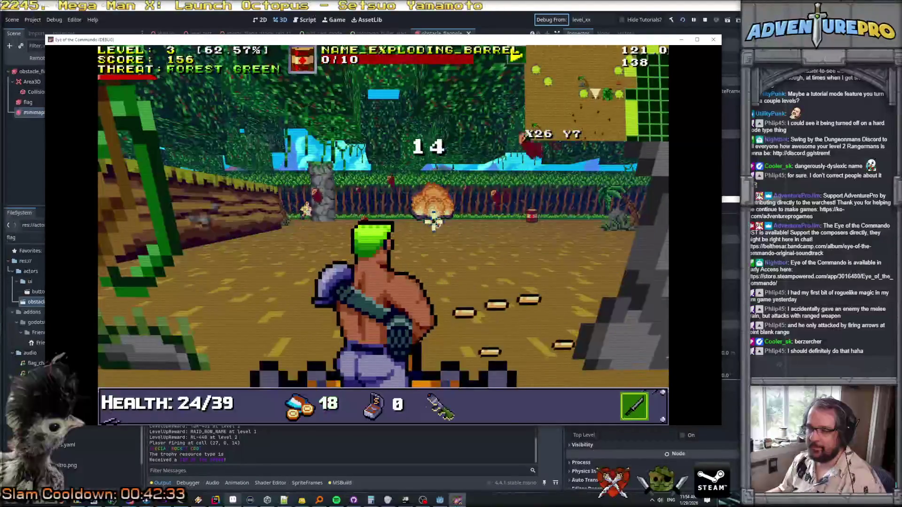
{"action": "key", "text": "Up"}
Step: Shoot another Nitro Mook and the exploding barrel, then advance
{"action": "left_click", "coordinate": [344, 210]}
{"action": "left_click", "coordinate": [338, 204]}
{"action": "key", "text": "Right"}
{"action": "key", "text": "Up"}
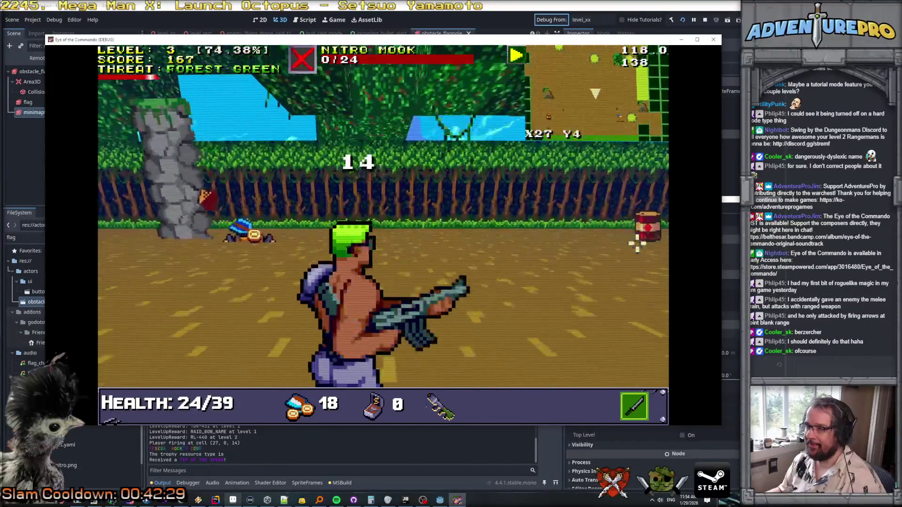
{"action": "left_click", "coordinate": [637, 244]}
{"action": "key", "text": "Up"}
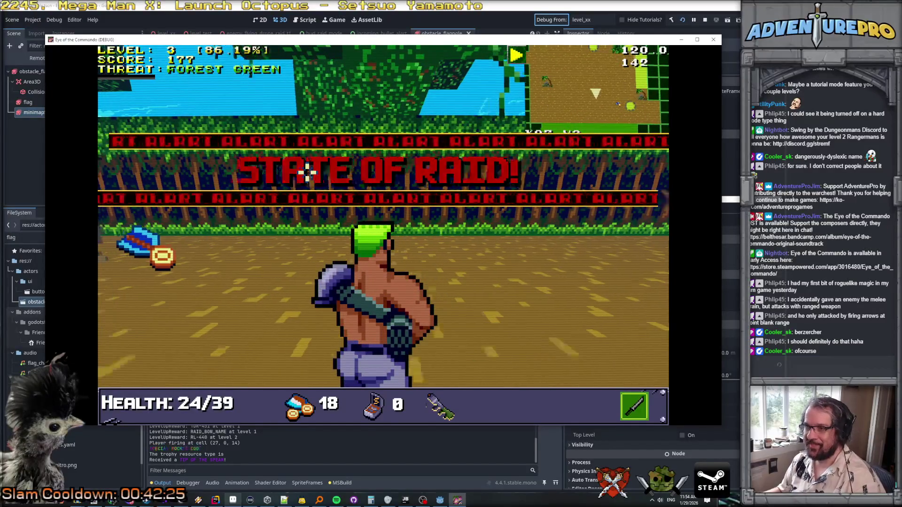
Step: Collect ammo, shoot a distant enemy, dismiss the range tutorial and take the Demolitionist's Medal
{"action": "key", "text": "Left"}
{"action": "key", "text": "Left"}
{"action": "key", "text": "Up"}
{"action": "key", "text": "Right"}
{"action": "key", "text": "Right"}
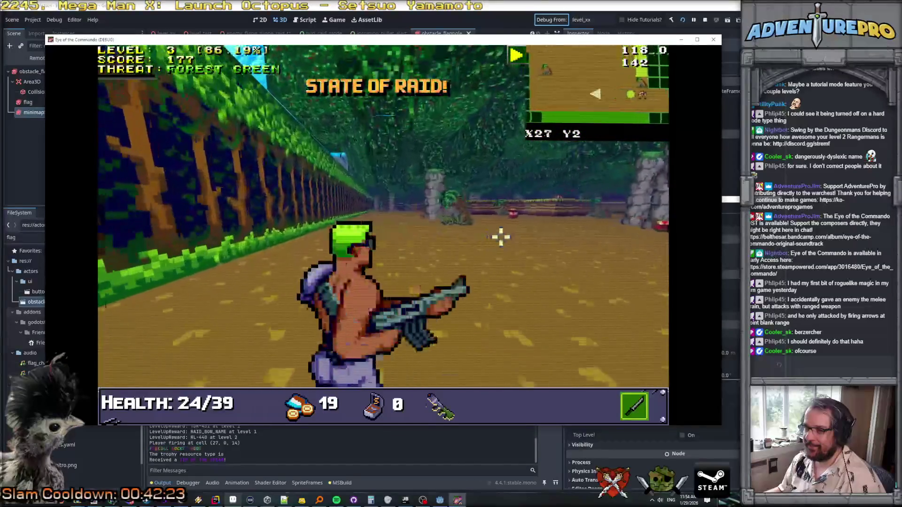
{"action": "left_click", "coordinate": [498, 239]}
{"action": "key", "text": "Down"}
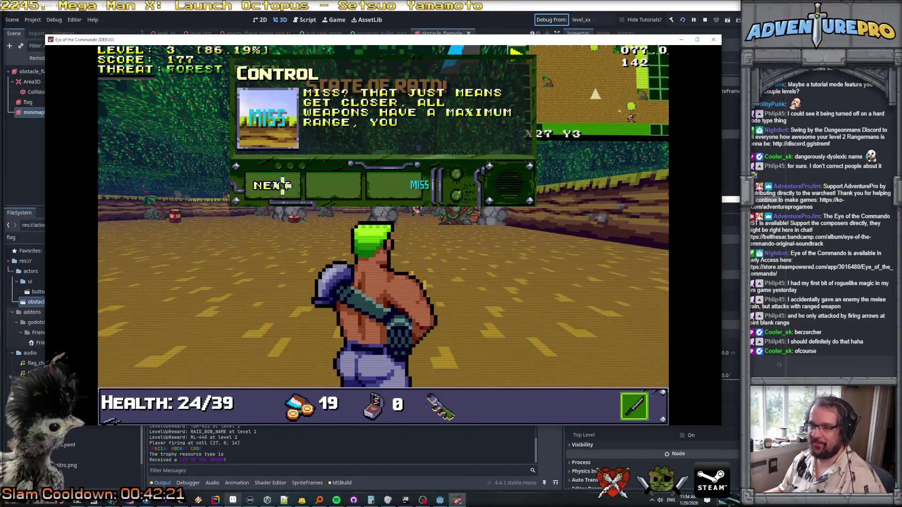
{"action": "left_click", "coordinate": [283, 185]}
{"action": "left_click", "coordinate": [263, 183]}
{"action": "key", "text": "Right"}
{"action": "key", "text": "Right"}
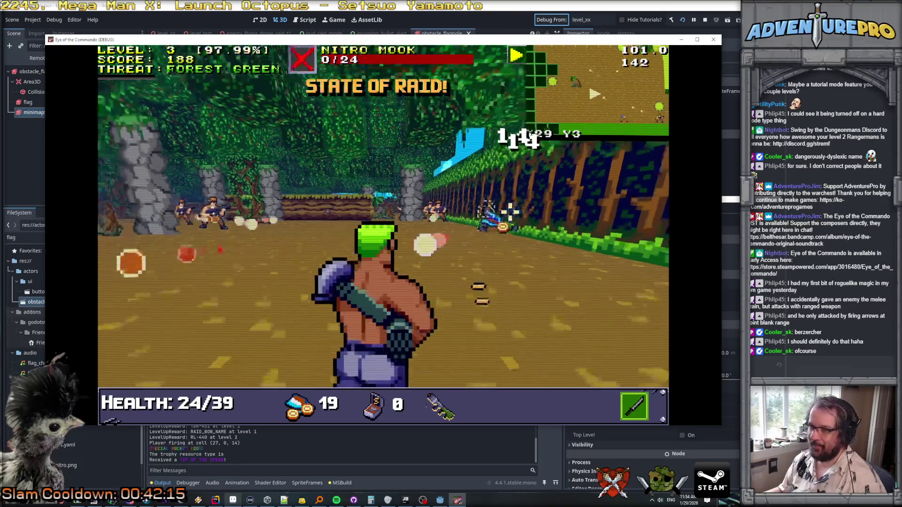
{"action": "key", "text": "Up"}
{"action": "key", "text": "Up"}
{"action": "key", "text": "Up"}
{"action": "key", "text": "Up"}
{"action": "key", "text": "Up"}
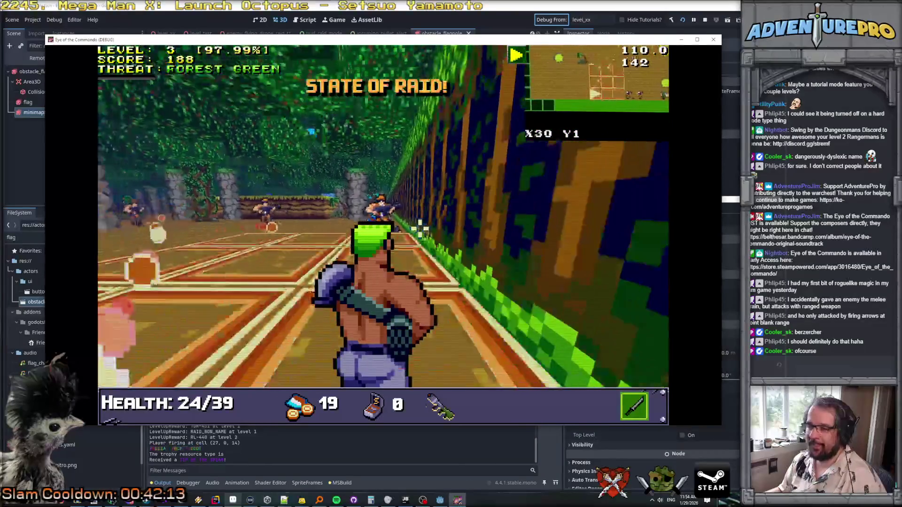
{"action": "key", "text": "Left"}
{"action": "key", "text": "Left"}
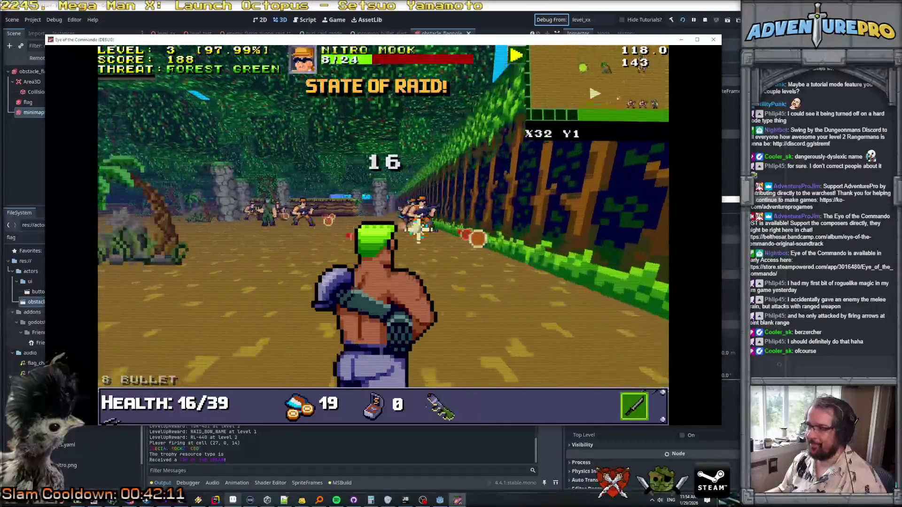
{"action": "key", "text": "Left"}
{"action": "key", "text": "Left"}
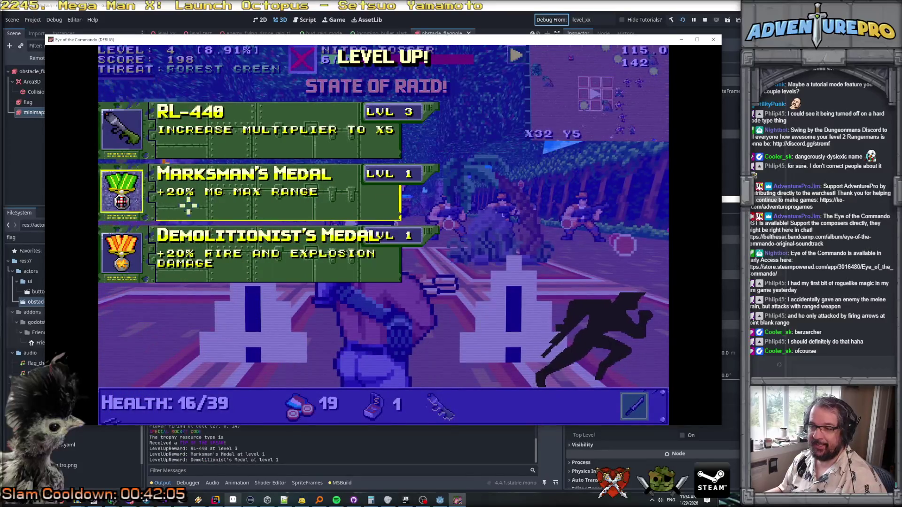
{"action": "left_click", "coordinate": [202, 244]}
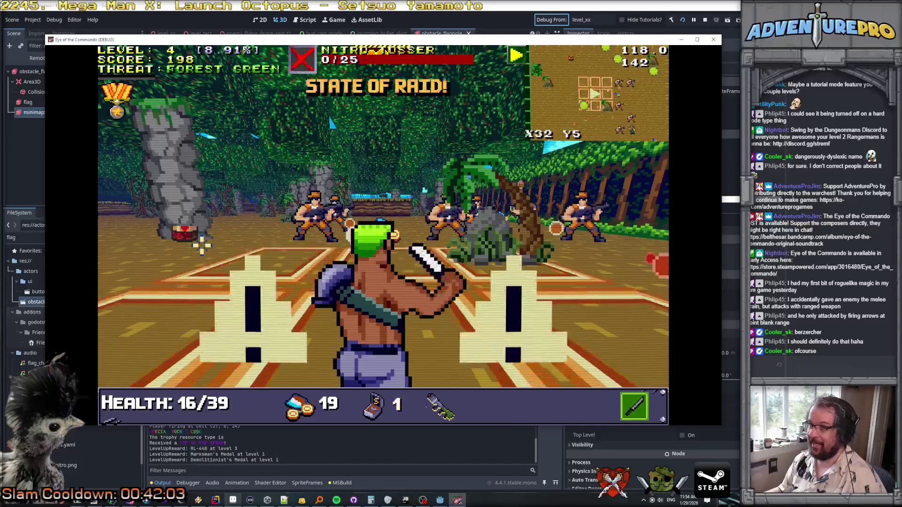
Step: Move past the pillars, rocket the enemy group and kill the Nitro Mook and Nitro Tosser
{"action": "key", "text": "Left"}
{"action": "key", "text": "Left"}
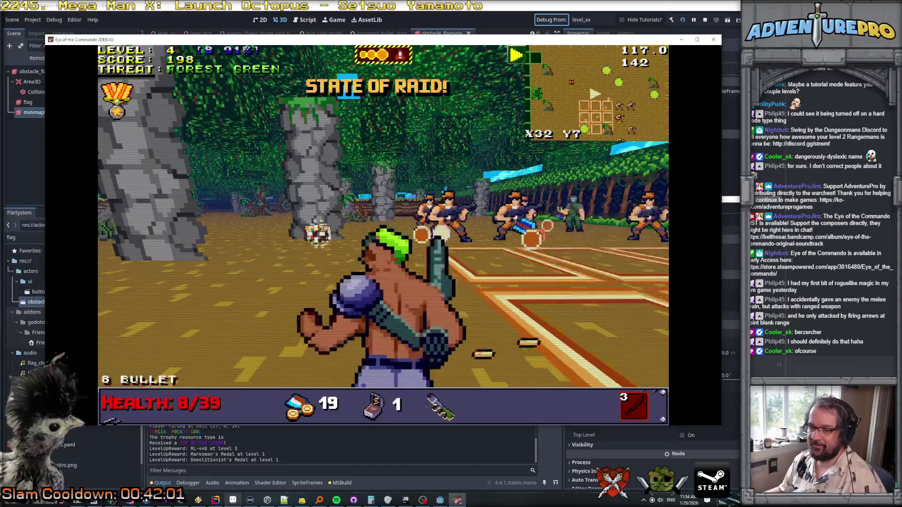
{"action": "key", "text": "Left"}
{"action": "key", "text": "Left"}
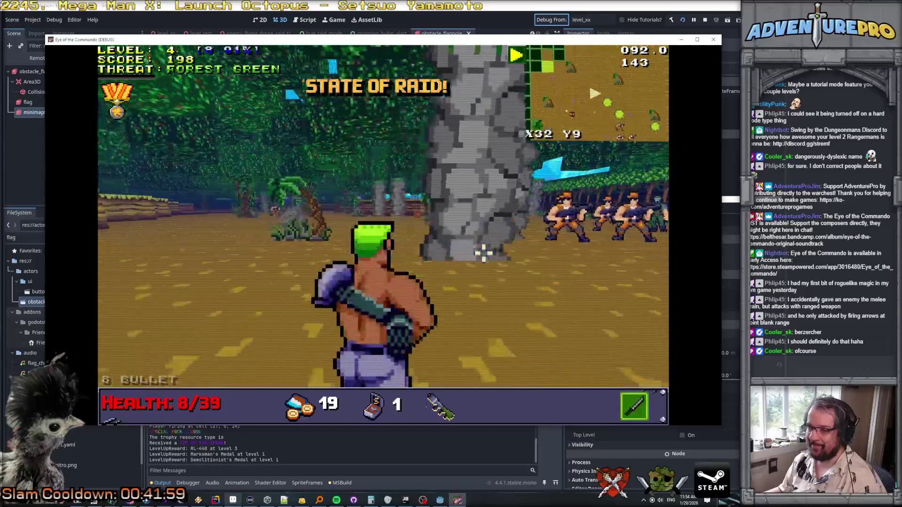
{"action": "key", "text": "Left"}
{"action": "key", "text": "Up"}
{"action": "left_click", "coordinate": [281, 256]}
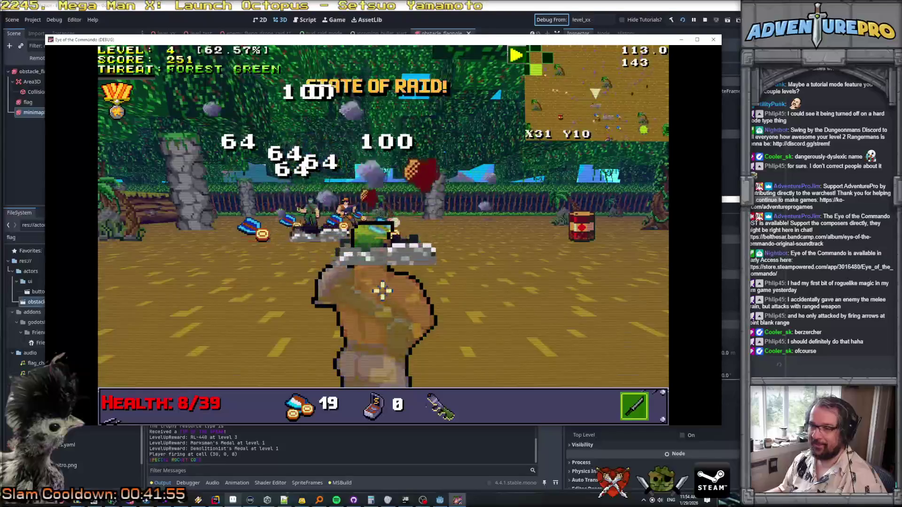
{"action": "left_click", "coordinate": [350, 212]}
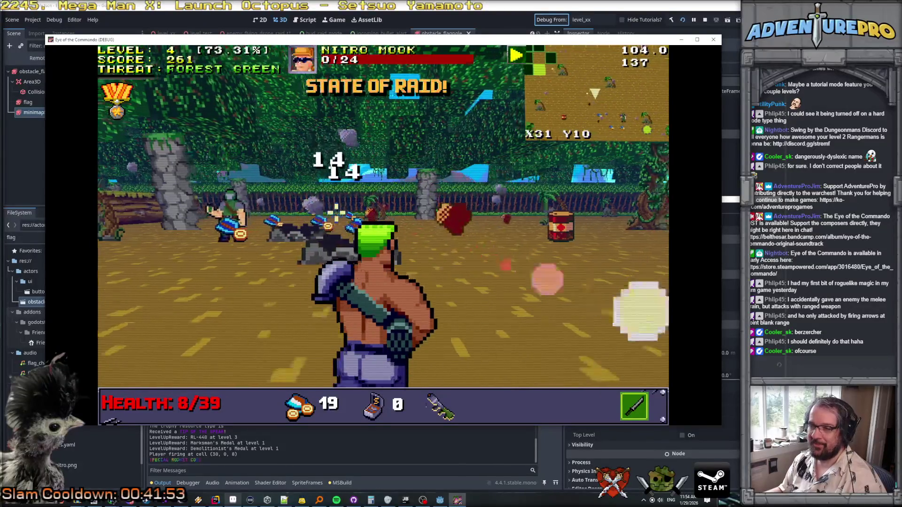
{"action": "key", "text": "Left"}
{"action": "key", "text": "Up"}
{"action": "left_click", "coordinate": [517, 209]}
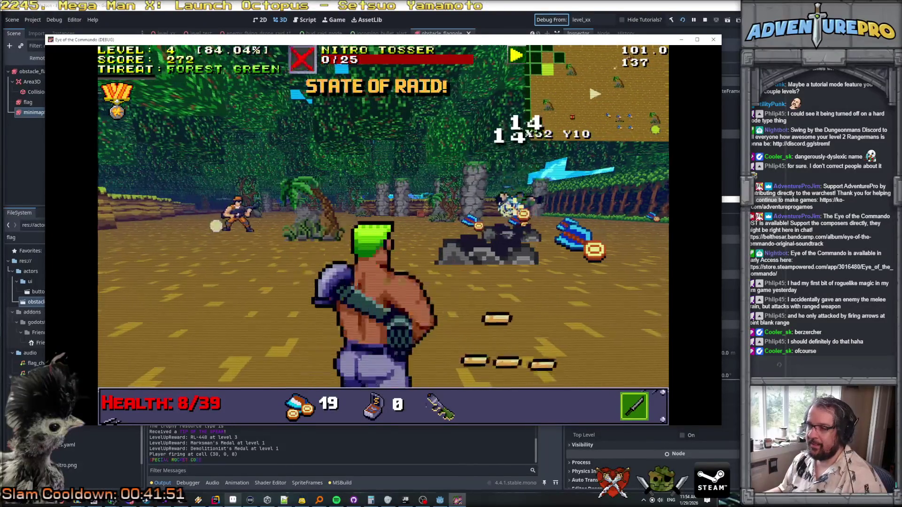
Step: Collect the dropped ammo, shoot down another Nitro Mook and confirm the level-up reward
{"action": "key", "text": "Up"}
{"action": "key", "text": "Right"}
{"action": "key", "text": "Up"}
{"action": "key", "text": "Up"}
{"action": "key", "text": "Up"}
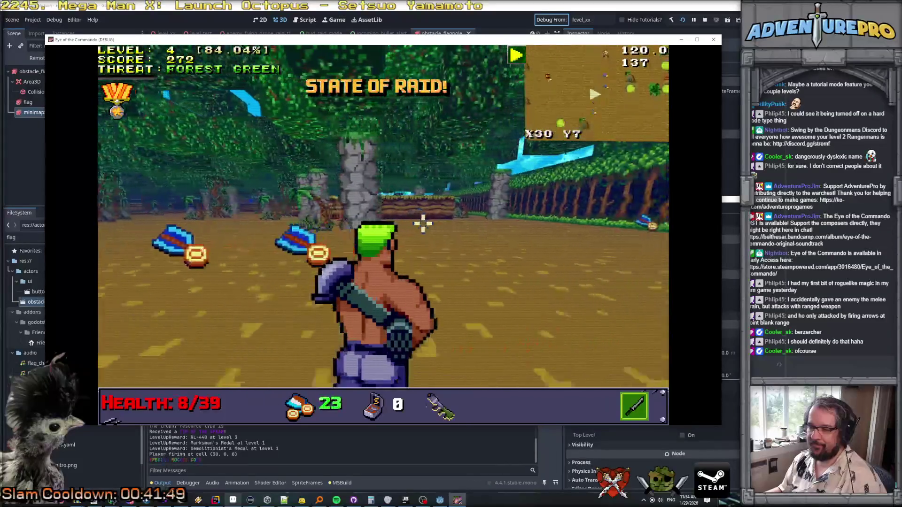
{"action": "key", "text": "Up"}
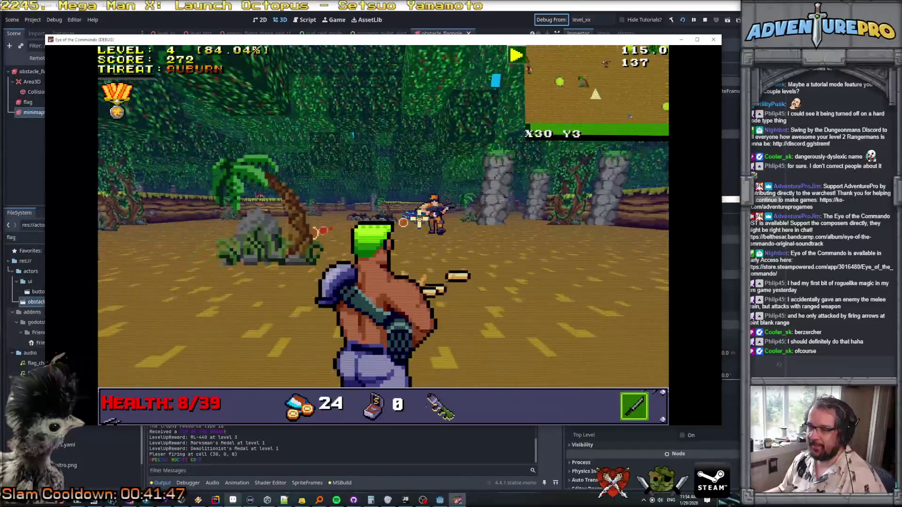
{"action": "left_click", "coordinate": [493, 216]}
{"action": "key", "text": "Down"}
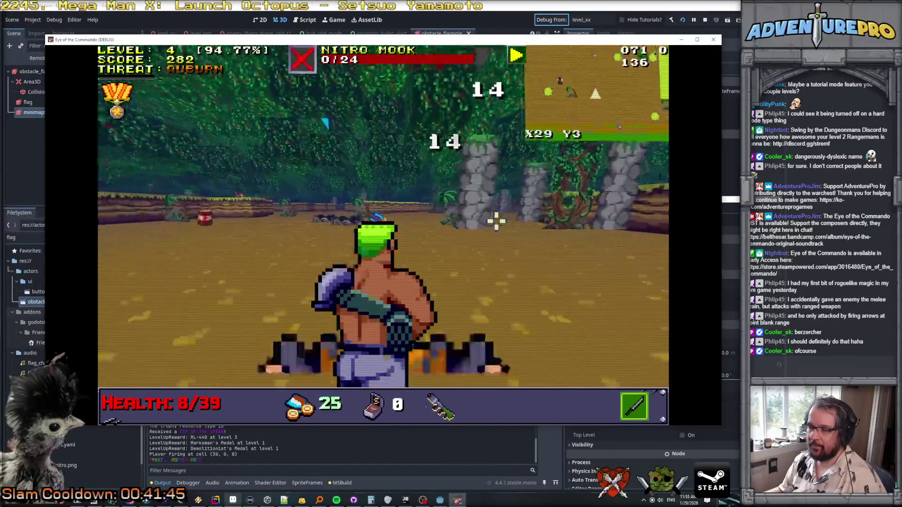
{"action": "key", "text": "Left"}
{"action": "key", "text": "Down"}
{"action": "key", "text": "Down"}
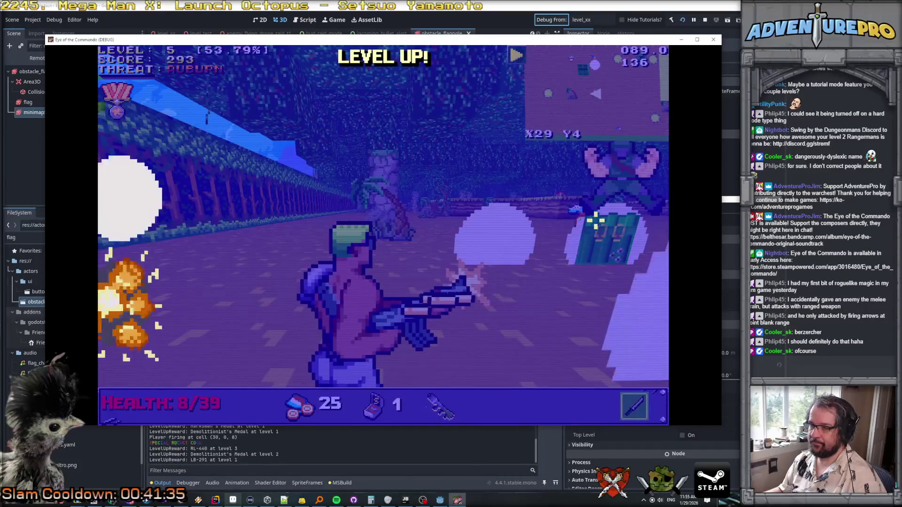
{"action": "left_click", "coordinate": [273, 191]}
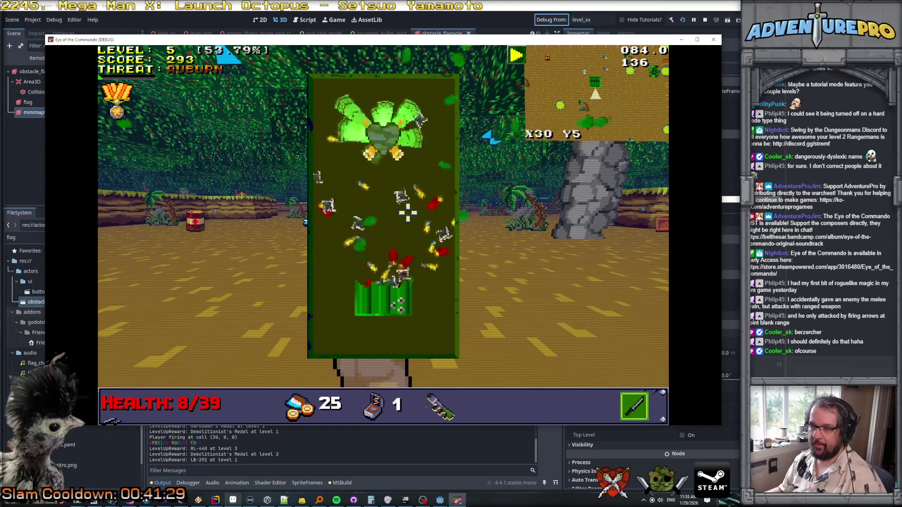
Step: Advance and kill two more Nitro Mooks with repeated shots
{"action": "key", "text": "w"}
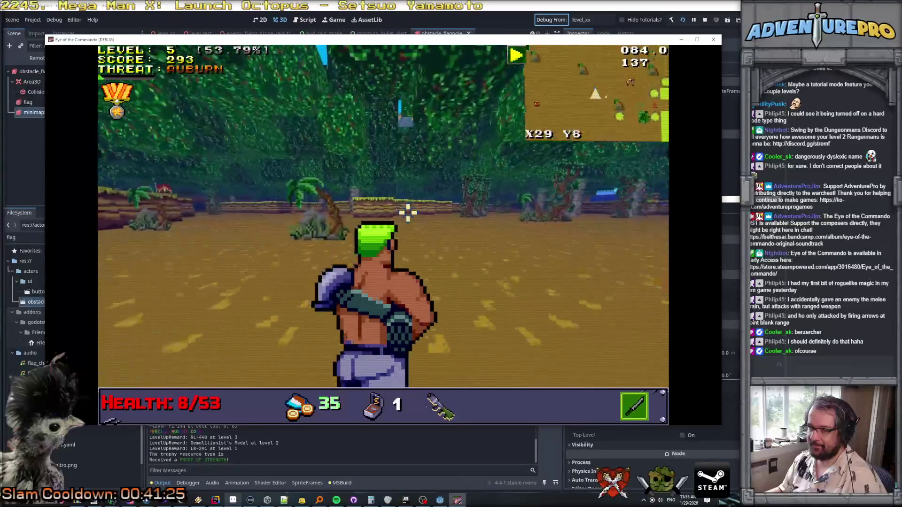
{"action": "key", "text": "a"}
{"action": "left_click", "coordinate": [248, 216]}
{"action": "left_click", "coordinate": [248, 216]}
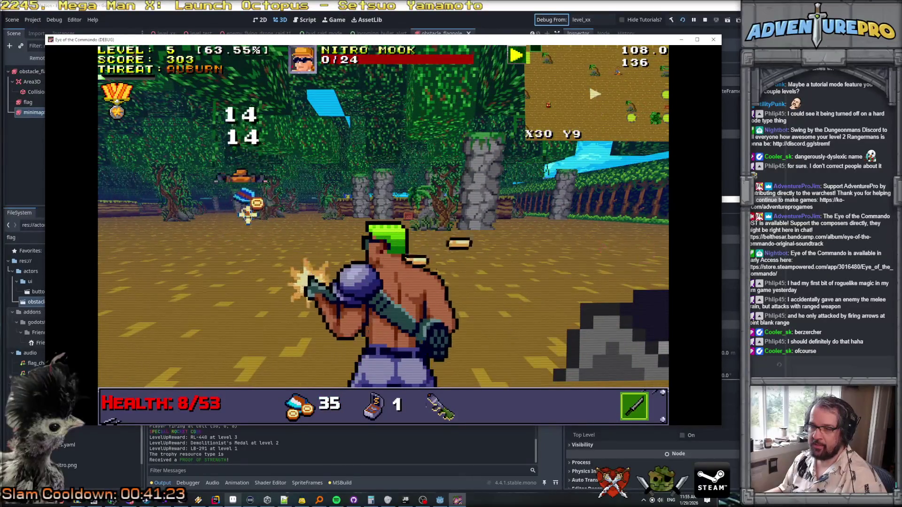
{"action": "key", "text": "w"}
{"action": "key", "text": "d"}
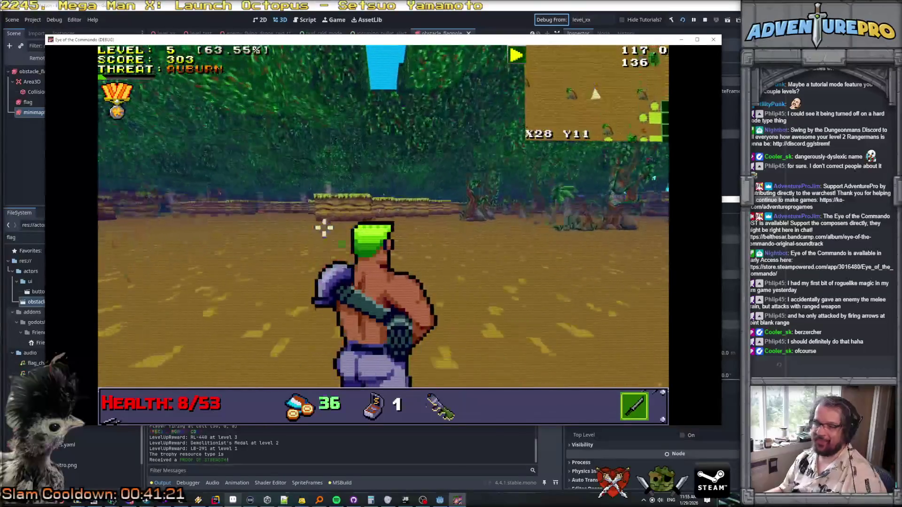
{"action": "left_click", "coordinate": [199, 210]}
{"action": "left_click", "coordinate": [198, 210]}
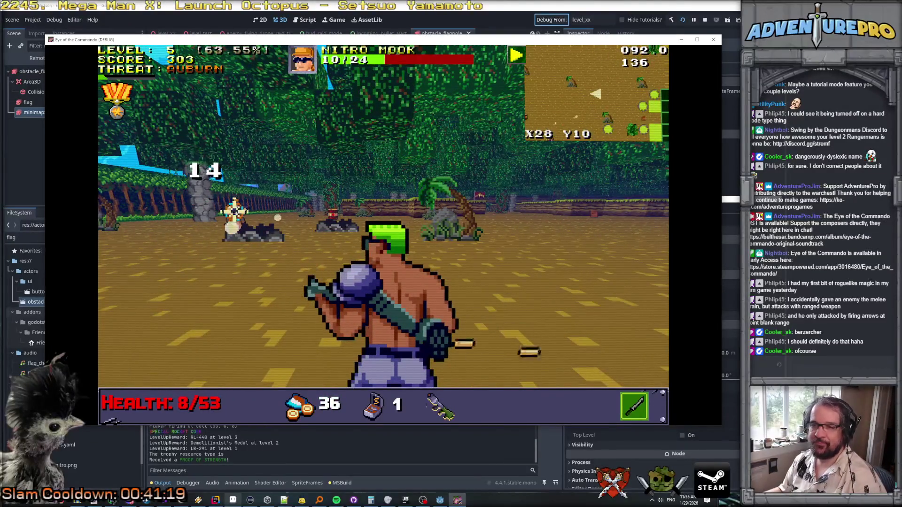
Step: Blow up the exploding barrel and shoot open the supply crates, dismissing the medkit notice
{"action": "key", "text": "w"}
{"action": "left_click", "coordinate": [299, 219]}
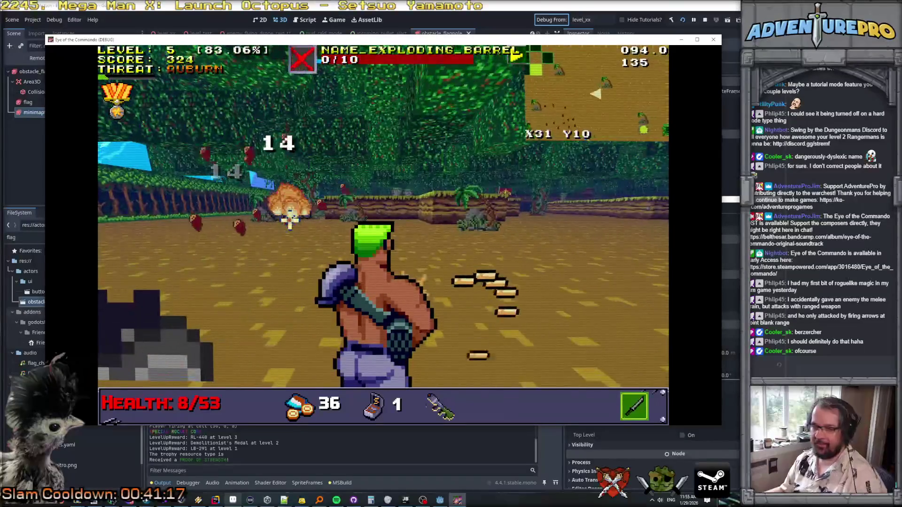
{"action": "key", "text": "w"}
{"action": "key", "text": "w"}
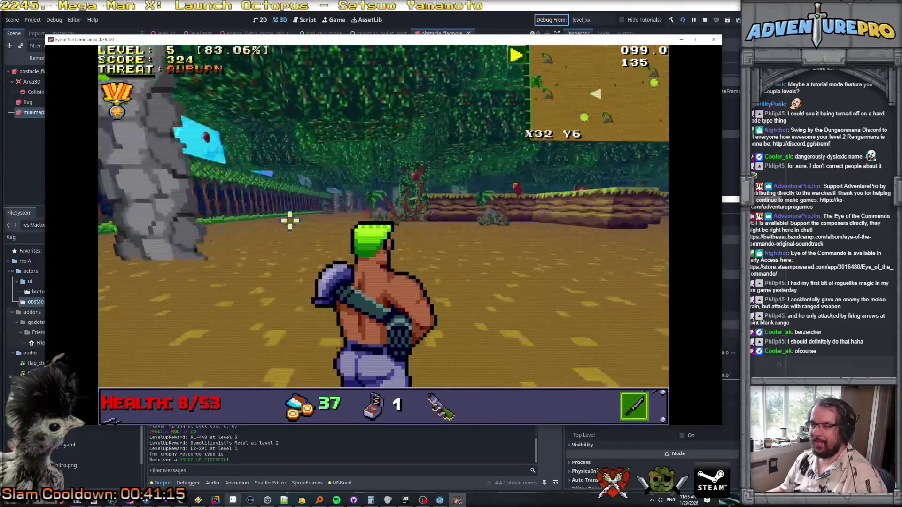
{"action": "key", "text": "d"}
{"action": "key", "text": "w"}
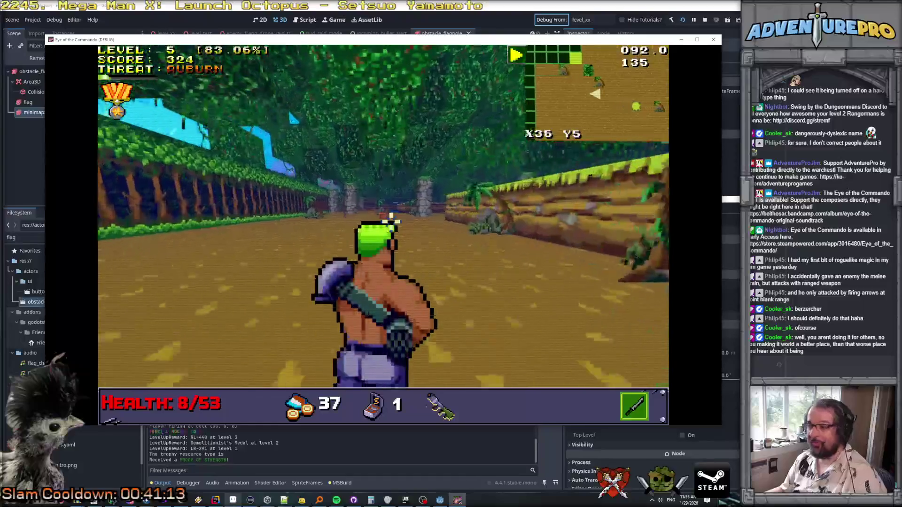
{"action": "left_click", "coordinate": [384, 223]}
{"action": "key", "text": "w"}
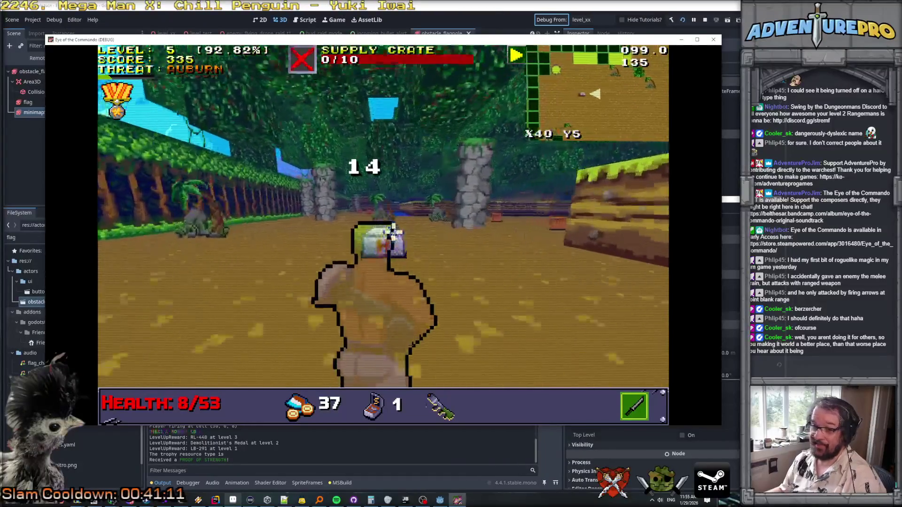
{"action": "left_click", "coordinate": [278, 186]}
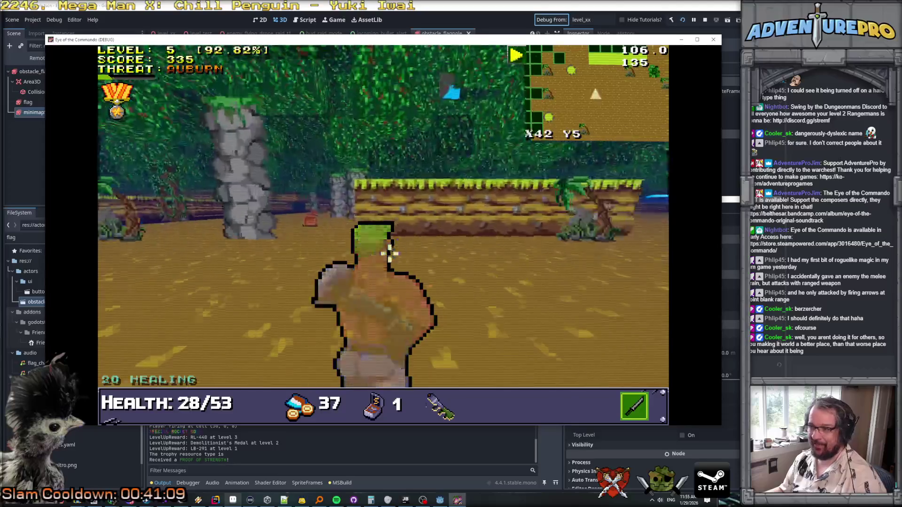
{"action": "left_click", "coordinate": [283, 222]}
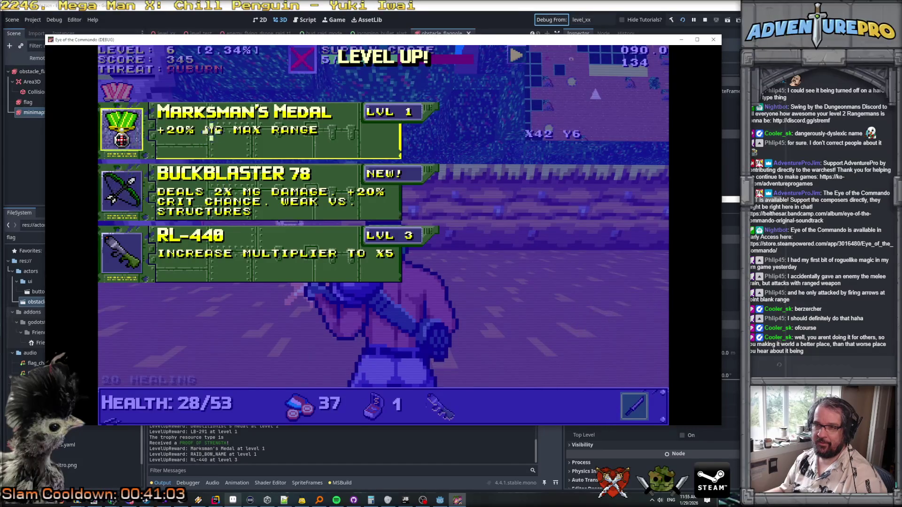
Step: Take the RL-440 upgrade, grab the Mega Medkit and hit the supply crate
{"action": "left_click", "coordinate": [234, 246]}
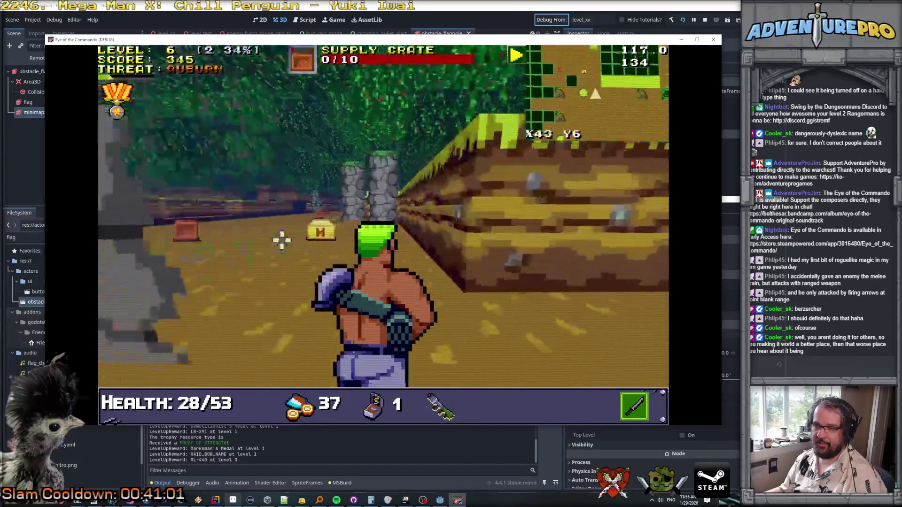
{"action": "key", "text": "w"}
{"action": "left_click", "coordinate": [291, 184]}
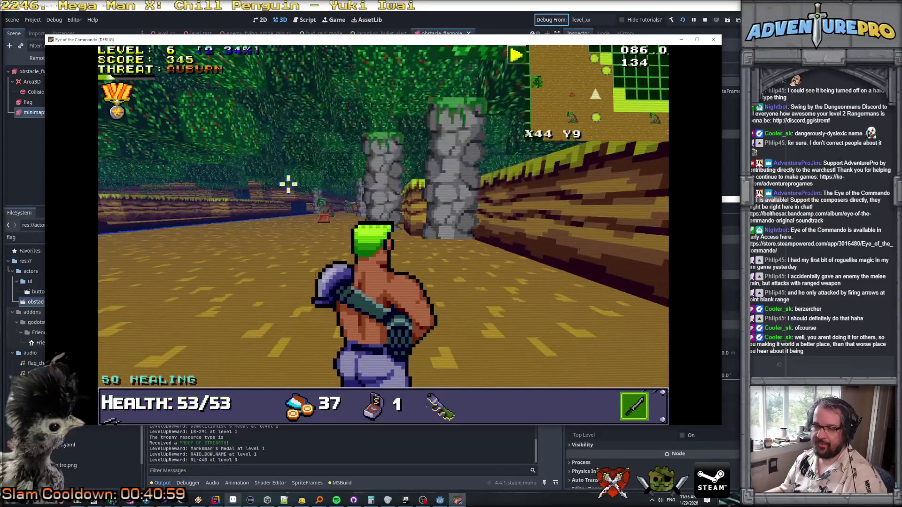
{"action": "key", "text": "w"}
{"action": "left_click", "coordinate": [376, 247]}
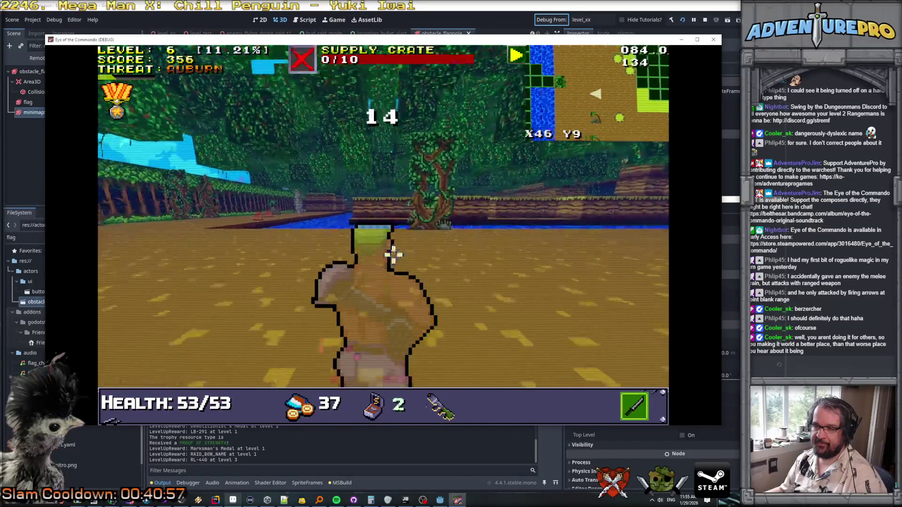
Step: Switch to the launcher, rocket the big Nitro Mook and smash another supply crate
{"action": "key", "text": "w"}
{"action": "left_click", "coordinate": [374, 250]}
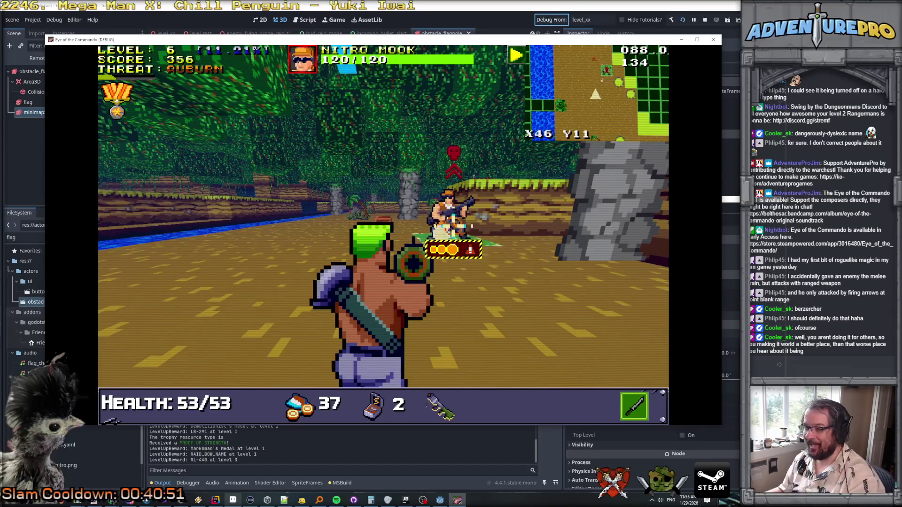
{"action": "key", "text": "q"}
{"action": "key", "text": "w"}
{"action": "key", "text": "f"}
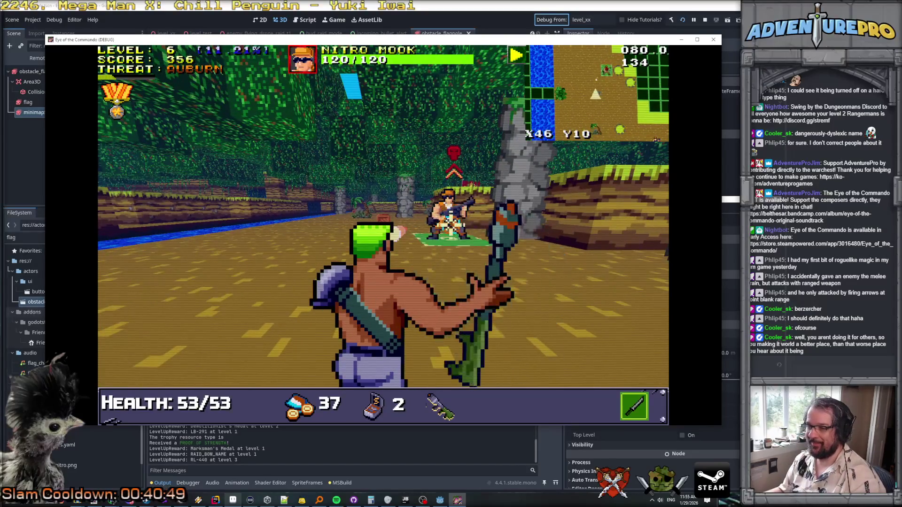
{"action": "key", "text": "space"}
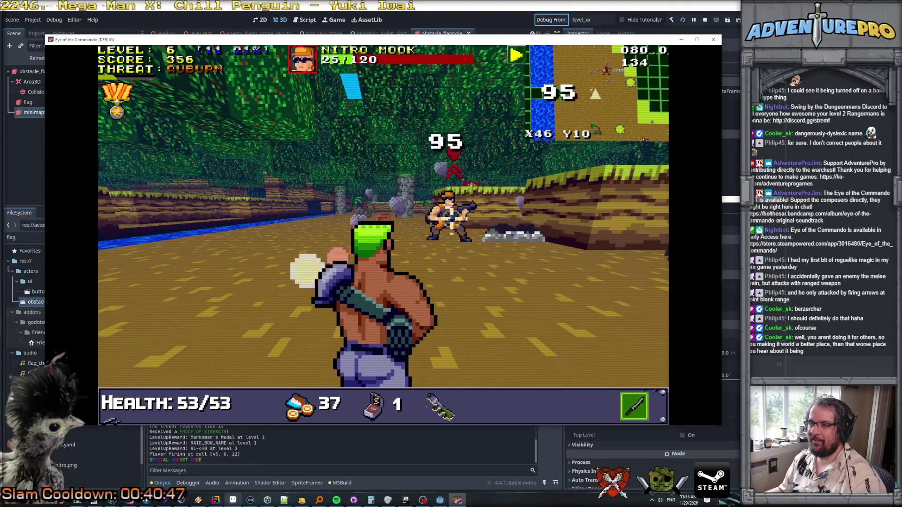
{"action": "key", "text": "w"}
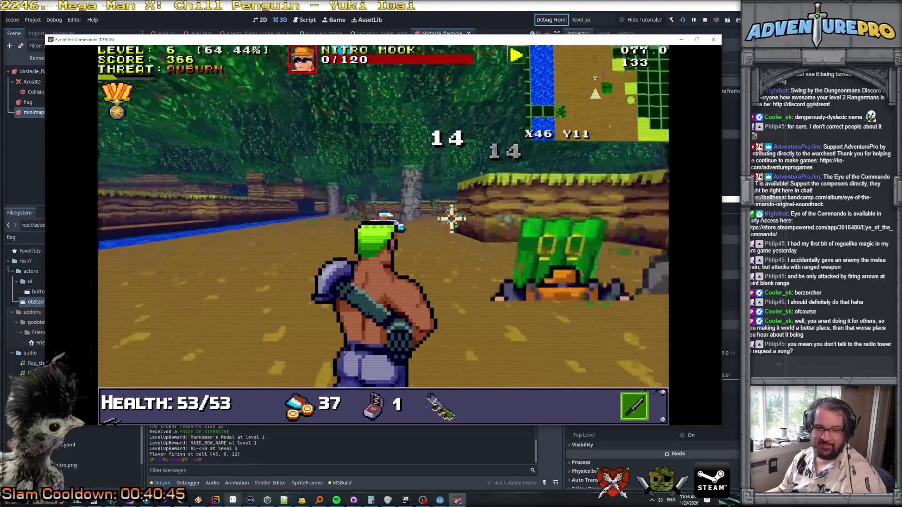
{"action": "key", "text": "w"}
{"action": "key", "text": "space"}
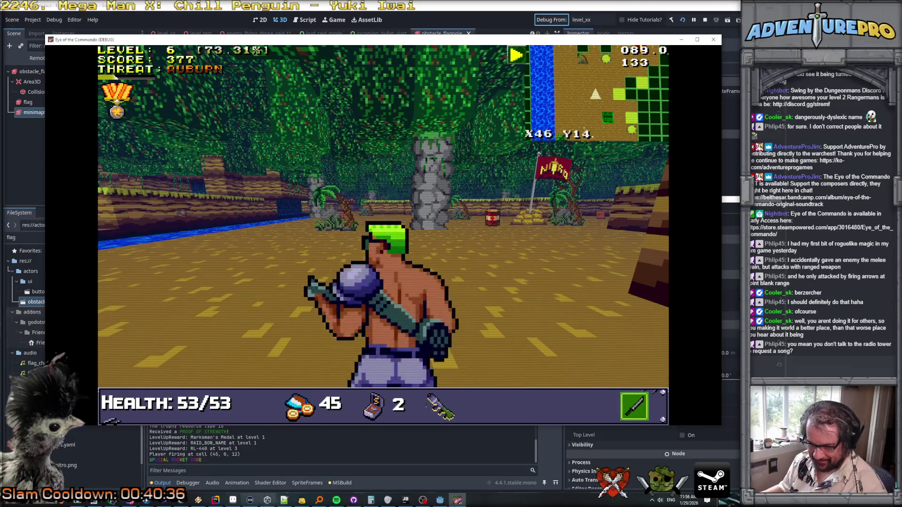
{"action": "left_click", "coordinate": [284, 501]}
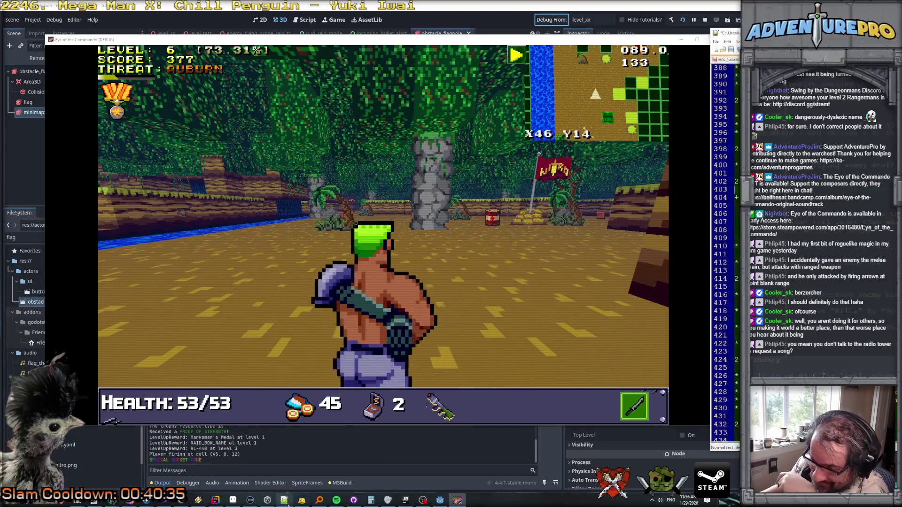
Step: Under 'Radio Tower:' add indented bullets 'Talk to Enemy and trick them' and '* Talk to Stremf/HQ and request support'
{"action": "scroll", "coordinate": [799, 244], "scroll_direction": "down", "scroll_amount": 1}
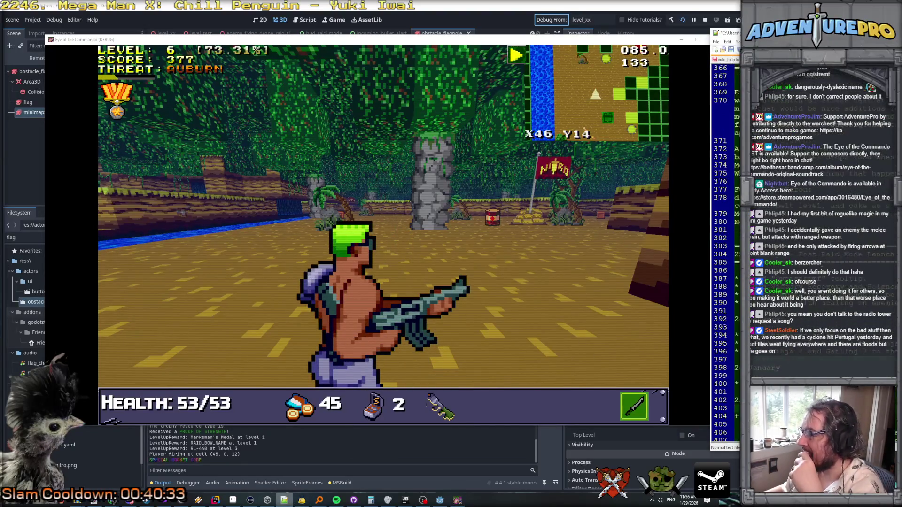
{"action": "scroll", "coordinate": [799, 244], "scroll_direction": "up", "scroll_amount": 15}
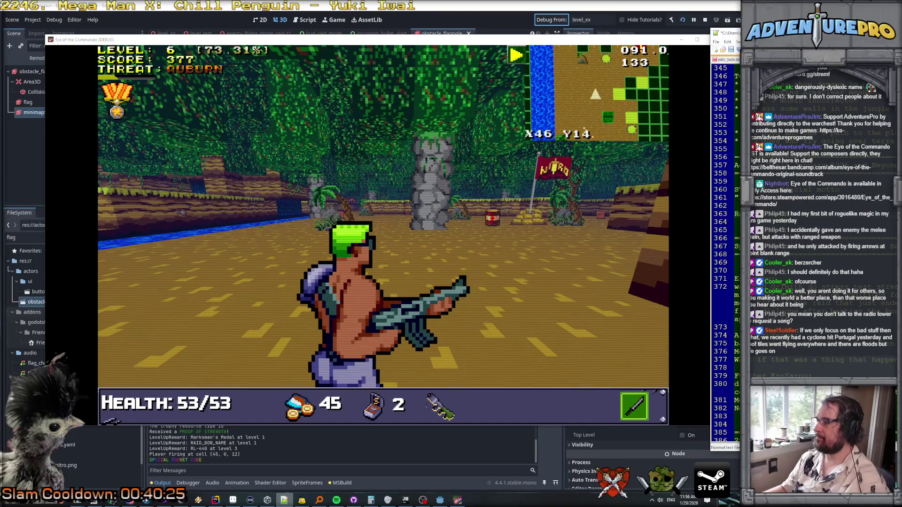
{"action": "key", "text": "alt+Tab"}
{"action": "key", "text": "Return"}
{"action": "key", "text": "Return"}
{"action": "key", "text": "Tab"}
{"action": "type", "text": "Talk to "}
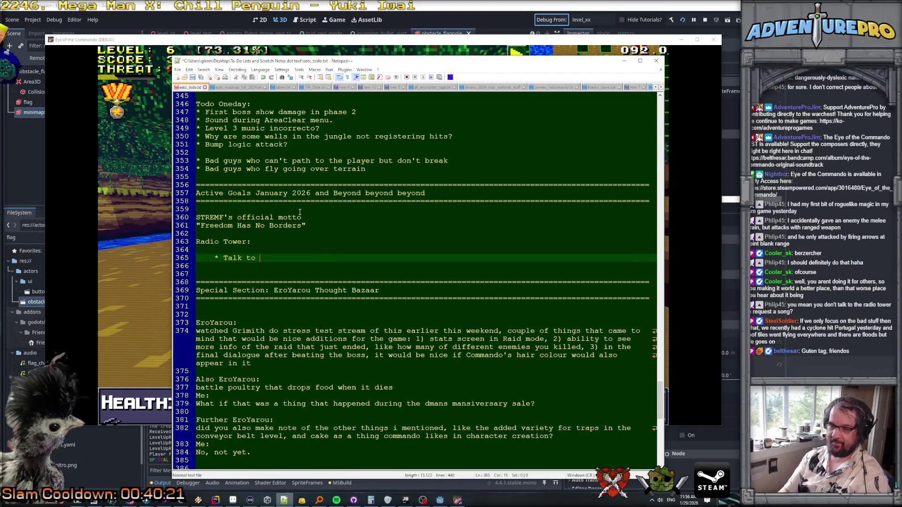
{"action": "type", "text": "Enemy and trifck "}
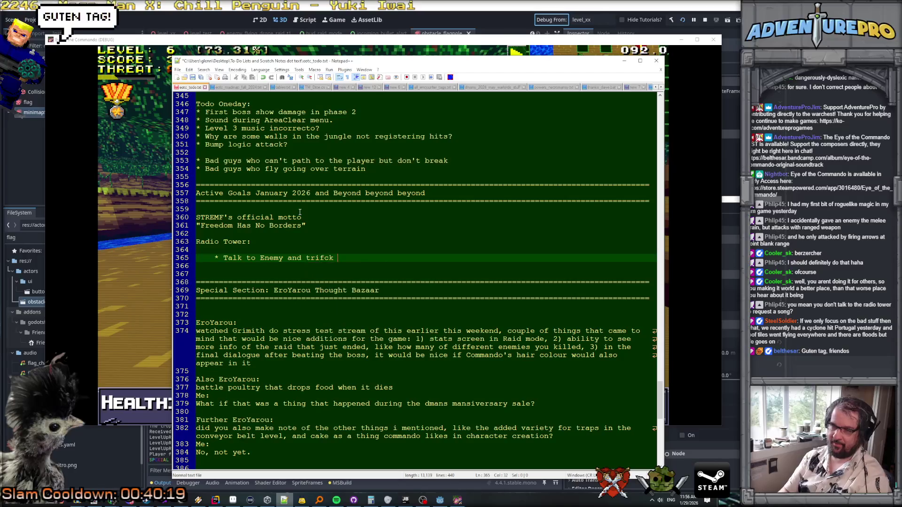
{"action": "key", "text": "BackSpace"}
{"action": "key", "text": "BackSpace"}
{"action": "key", "text": "BackSpace"}
{"action": "key", "text": "BackSpace"}
{"action": "type", "text": "ck them"}
{"action": "key", "text": "Return"}
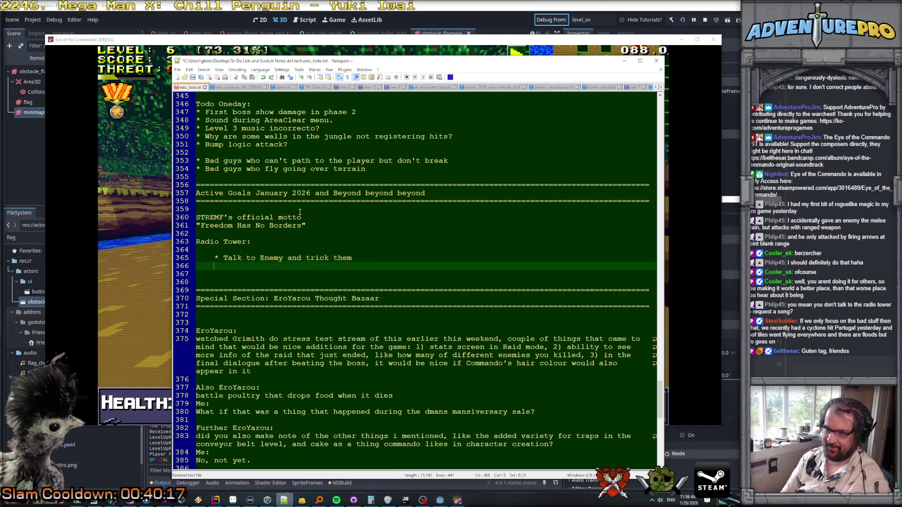
{"action": "type", "text": "* Talk to h"}
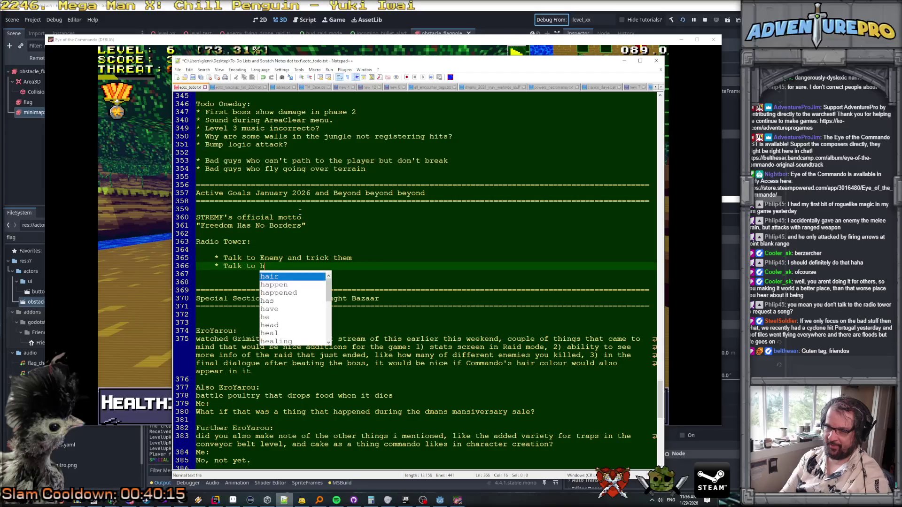
{"action": "key", "text": "BackSpace"}
{"action": "type", "text": "Stremf/"}
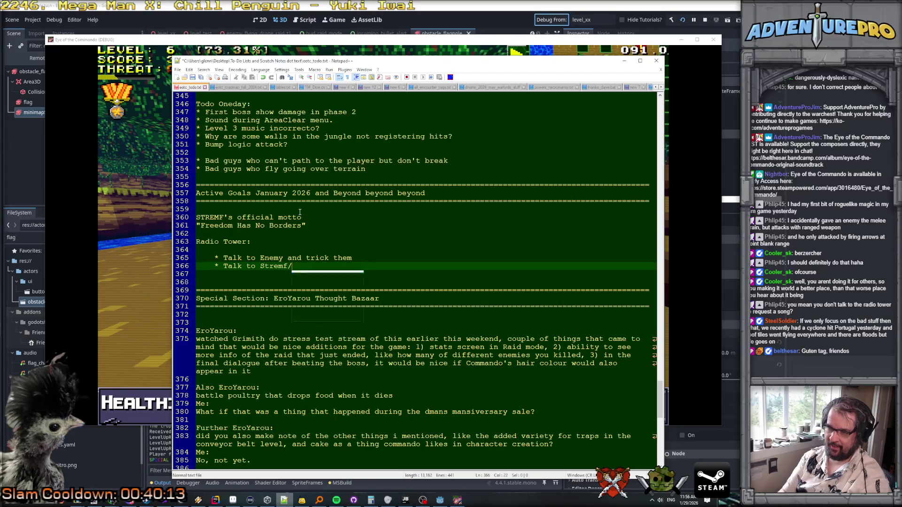
{"action": "type", "text": "HQ and rewquest support"}
{"action": "key", "text": "Return"}
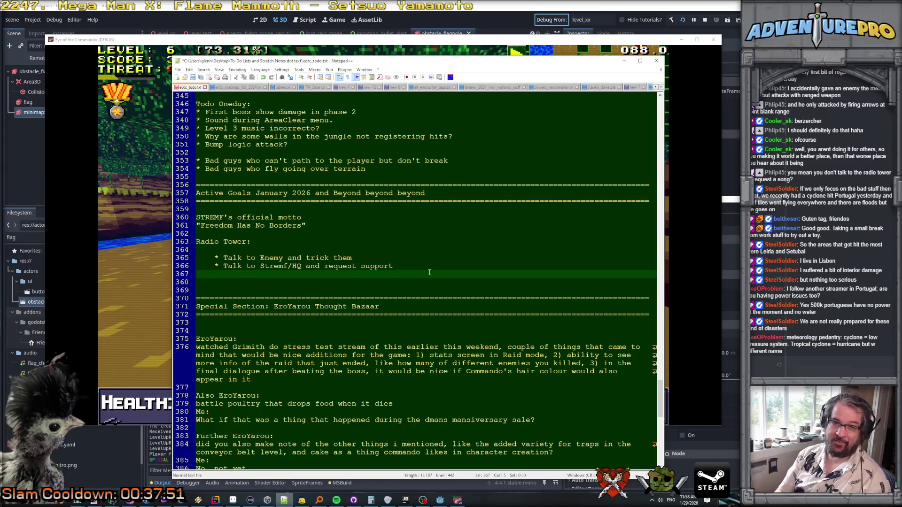
Step: Type the bullet '* Request music change lol' and start a new line
{"action": "type", "text": "* Req"}
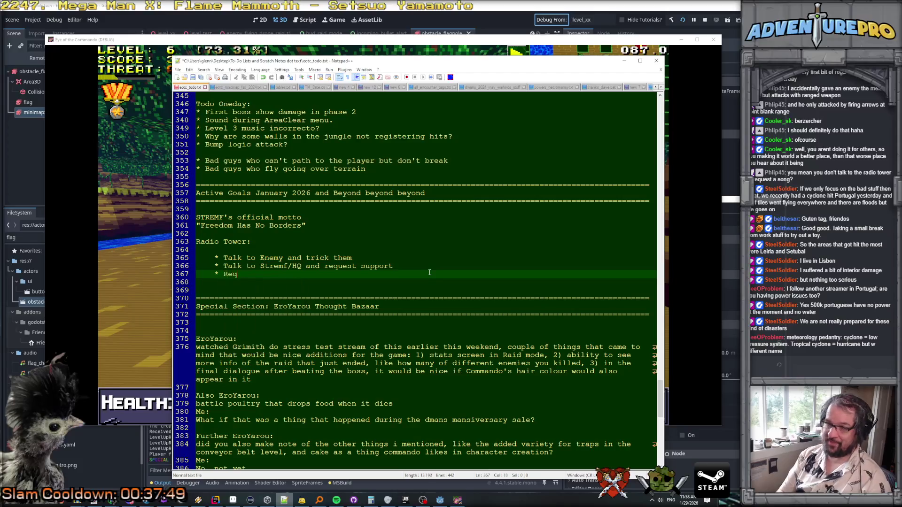
{"action": "type", "text": "uest music change lol"}
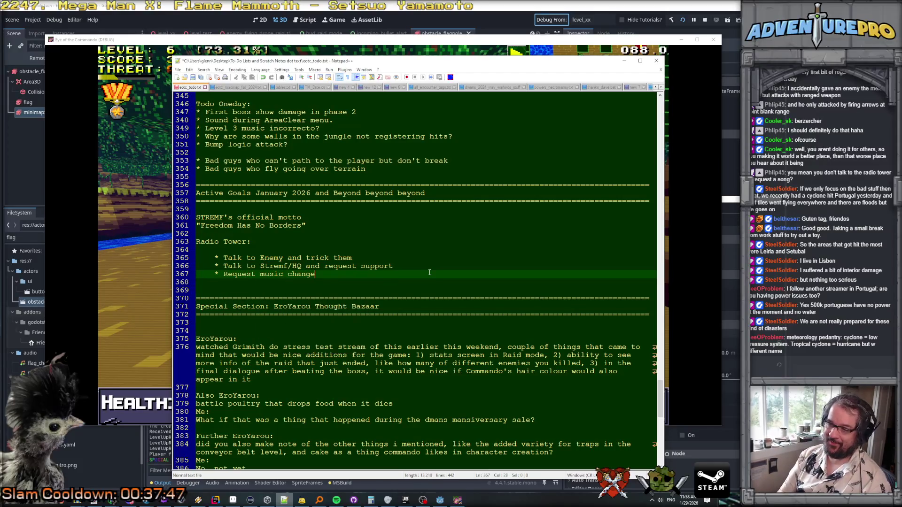
{"action": "key", "text": "Return"}
{"action": "key", "text": "Return"}
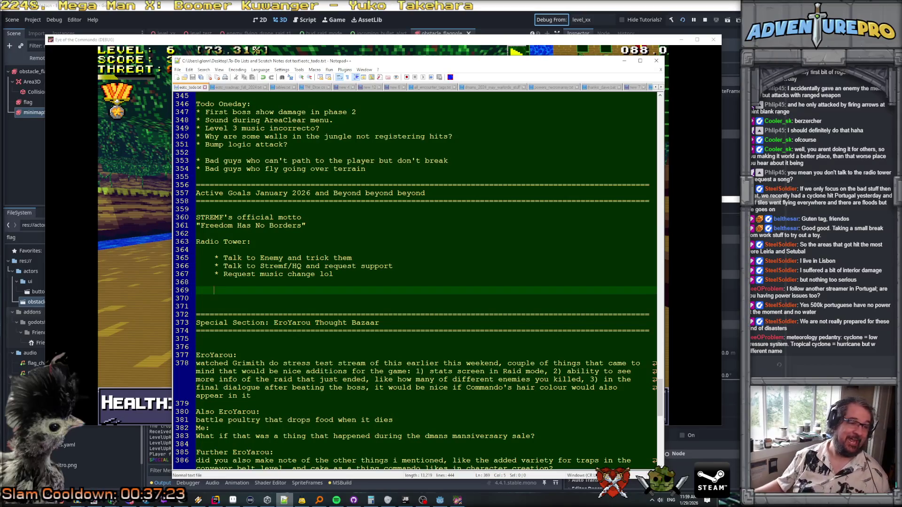
Step: Switch from Notepad++ to the browser showing the Metal Gear passwords video
{"action": "key", "text": "alt+Tab"}
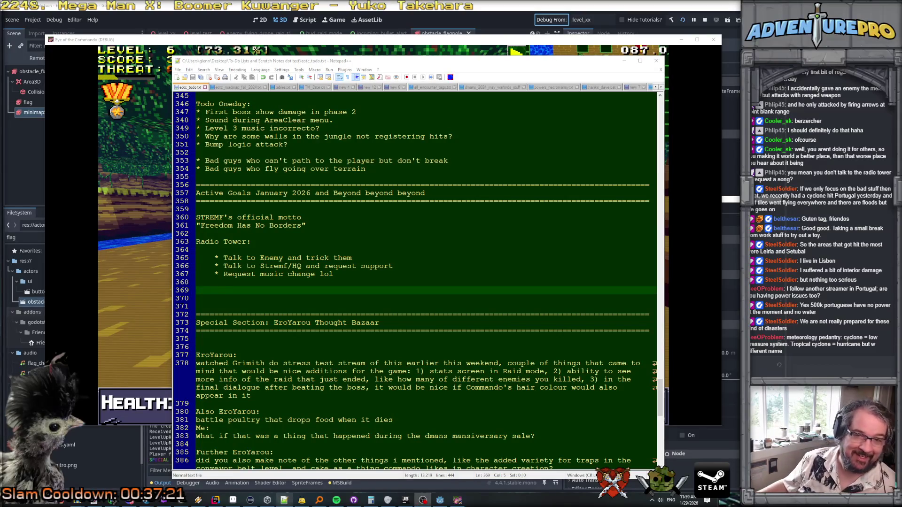
{"action": "key", "text": "alt+Tab"}
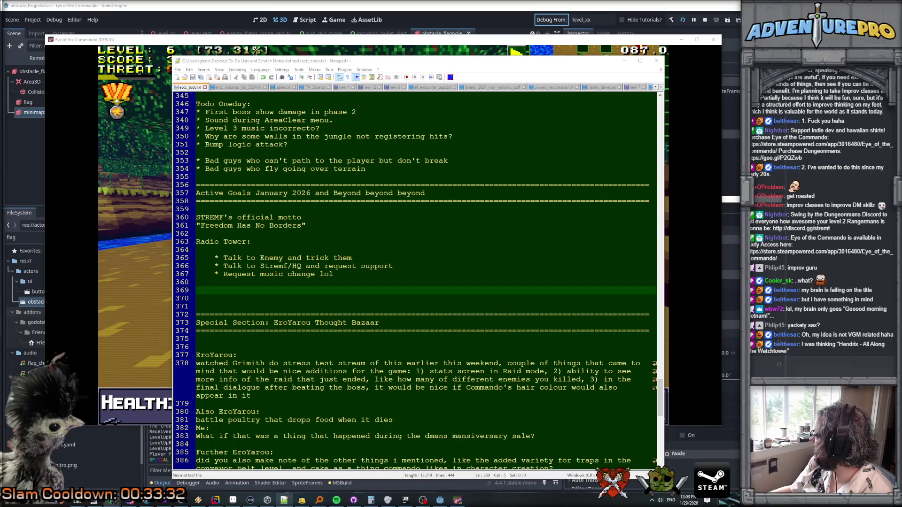
{"action": "key", "text": "alt+Tab"}
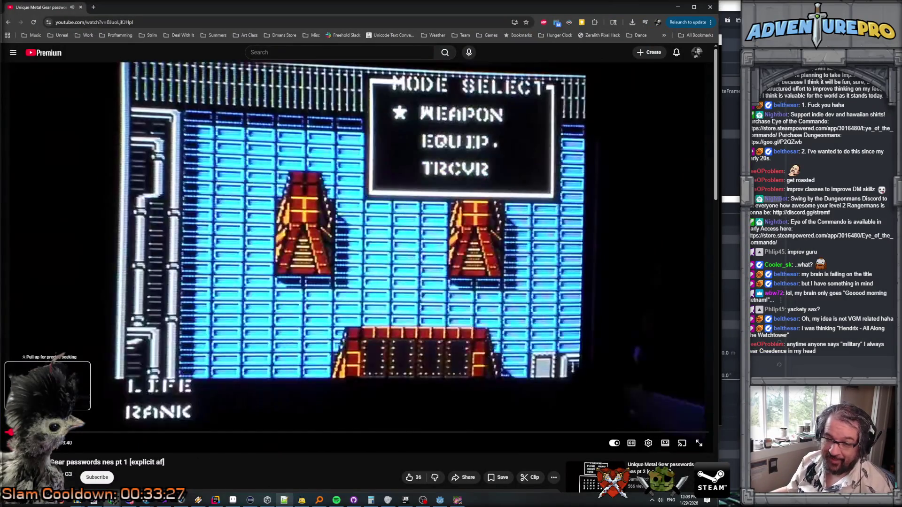
Step: Skip ahead in the Metal Gear NES passwords video, then close it
{"action": "key", "text": "l"}
{"action": "key", "text": "l"}
{"action": "key", "text": "l"}
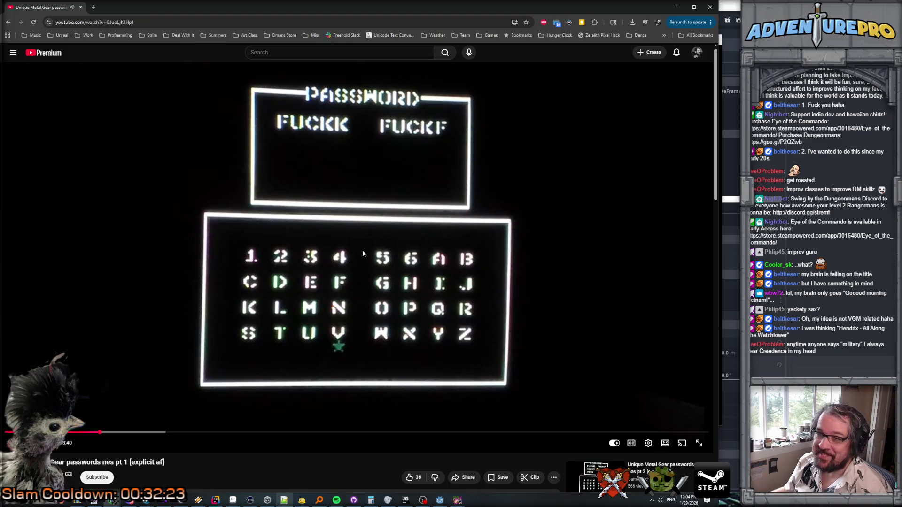
{"action": "left_click", "coordinate": [81, 8]}
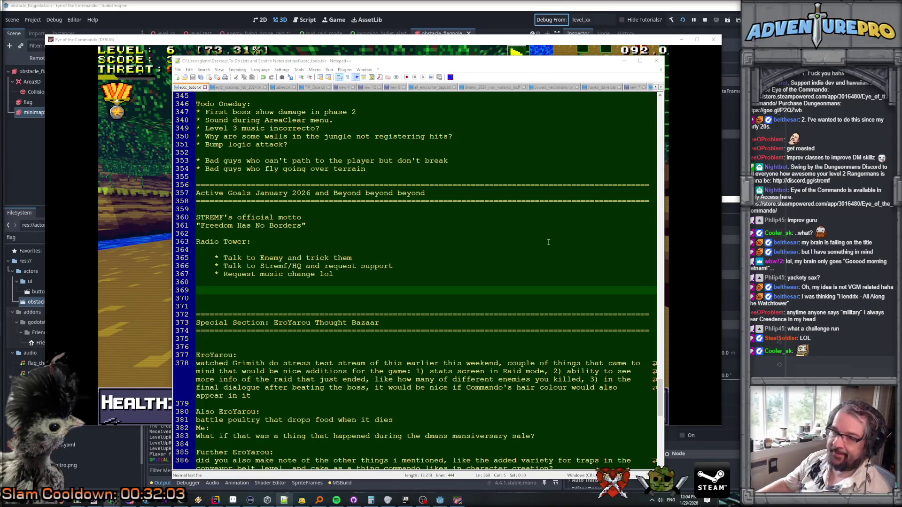
Step: Add rules 1) towers reach Enemy OR HQ, not both, unknown until used; 2) you can back away
{"action": "left_click", "coordinate": [382, 285]}
{"action": "key", "text": "Return"}
{"action": "type", "text": "1"}
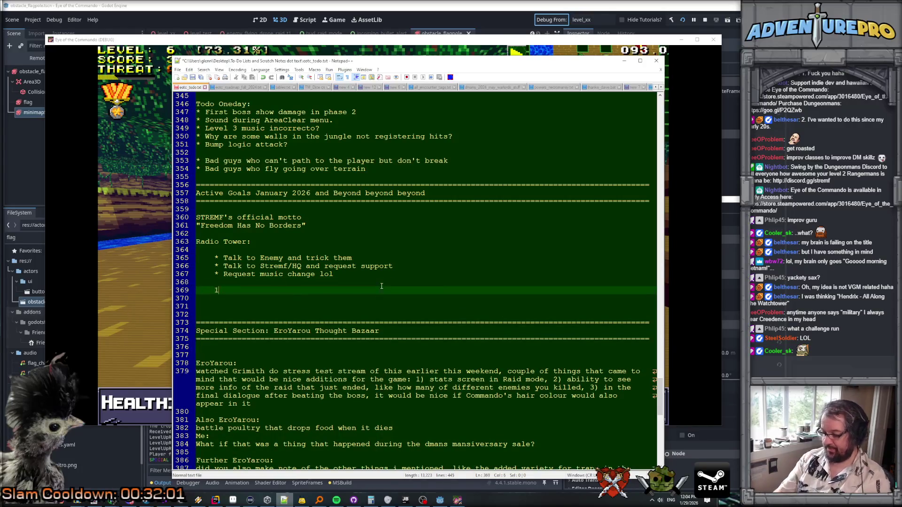
{"action": "type", "text": ") Radio T"}
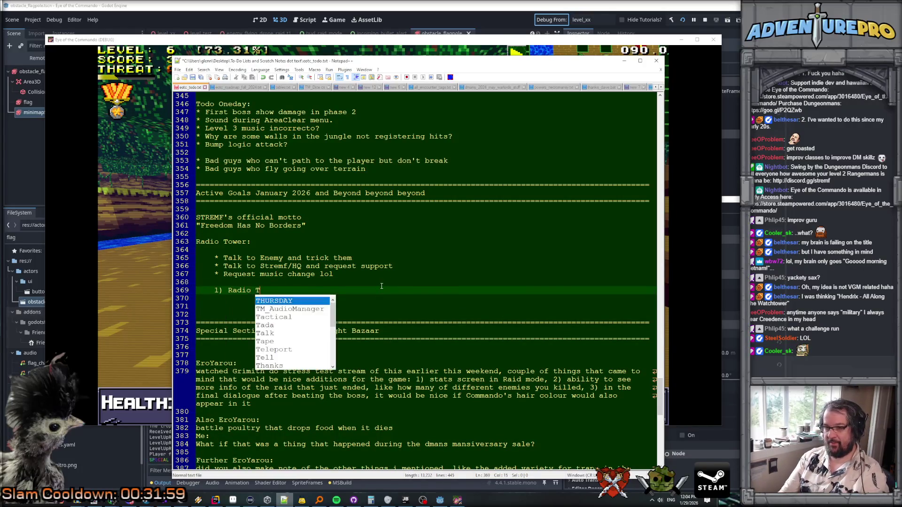
{"action": "type", "text": "owers "}
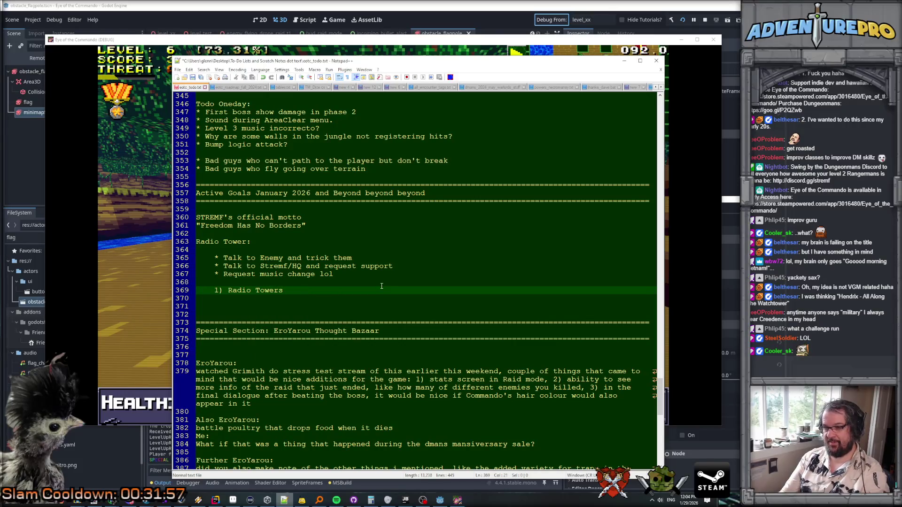
{"action": "type", "text": "in th"}
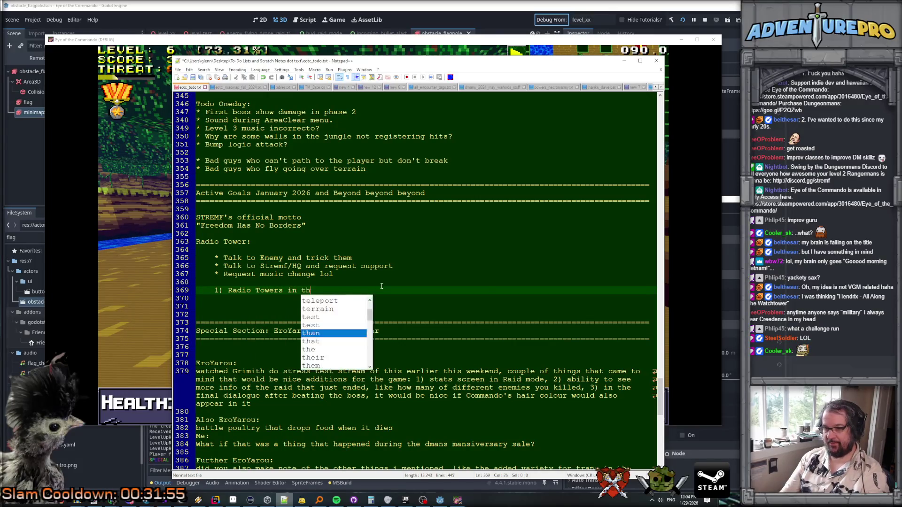
{"action": "type", "text": "e level talk to "}
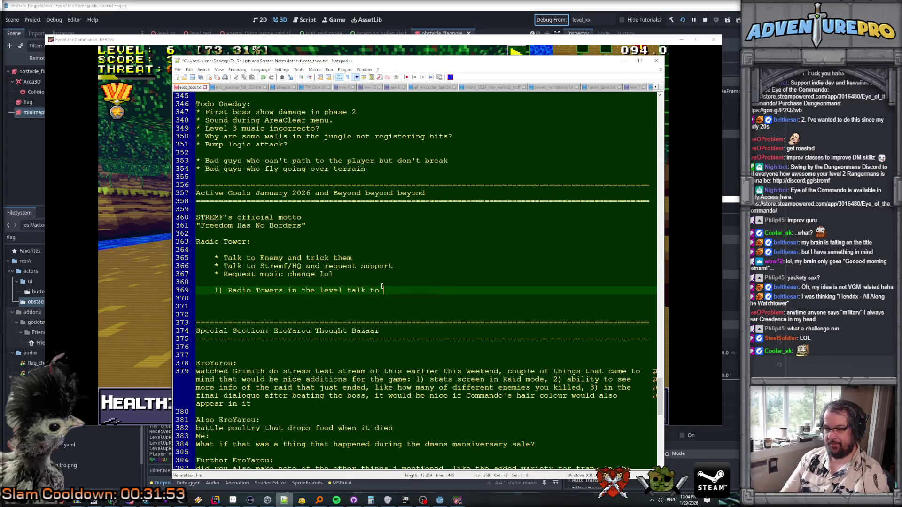
{"action": "type", "text": "Enemryy ORH"}
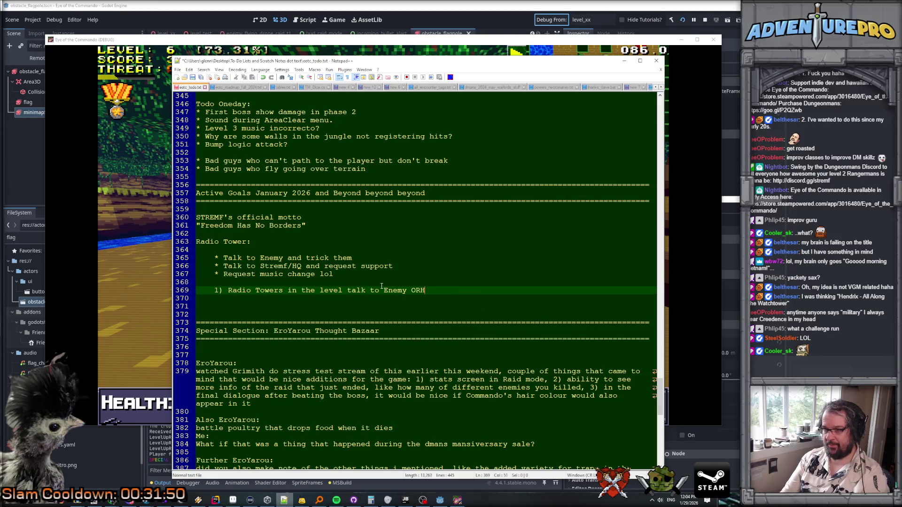
{"action": "key", "text": "BackSpace"}
{"action": "type", "text": "HQ, but not "}
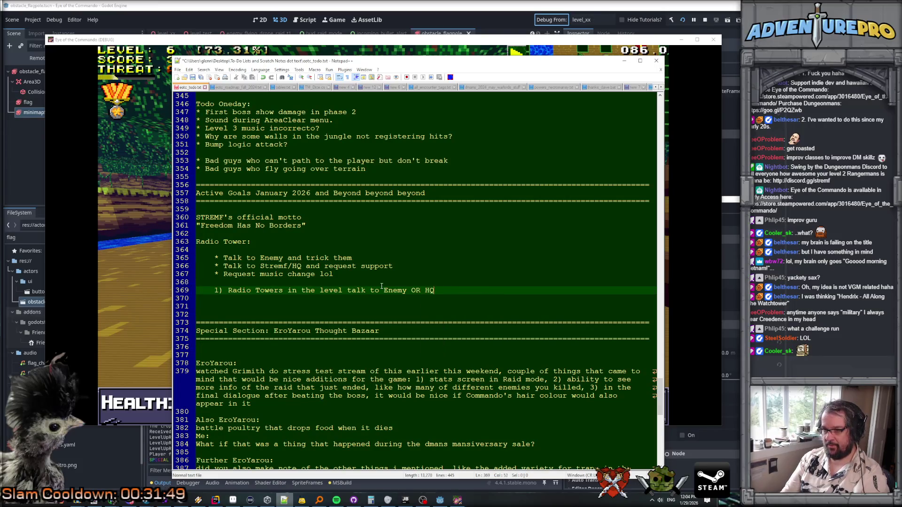
{"action": "type", "text": "both "}
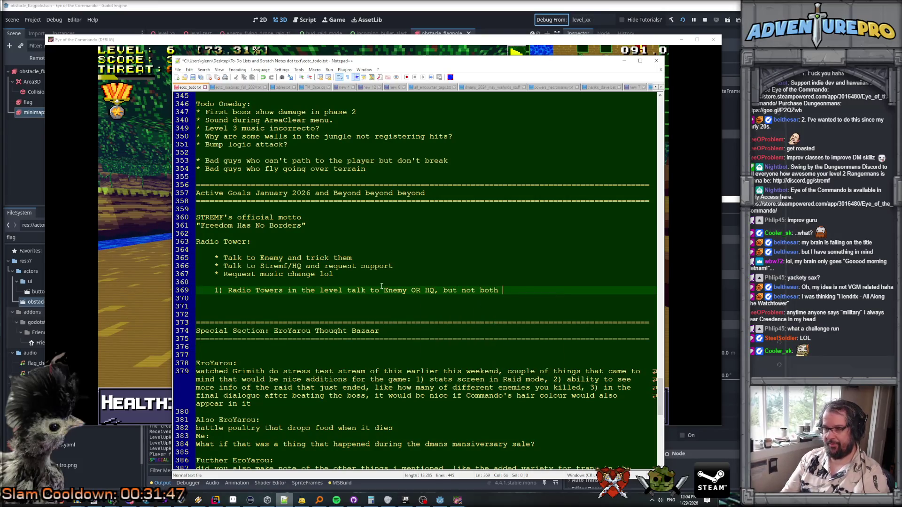
{"action": "type", "text": ", and you "}
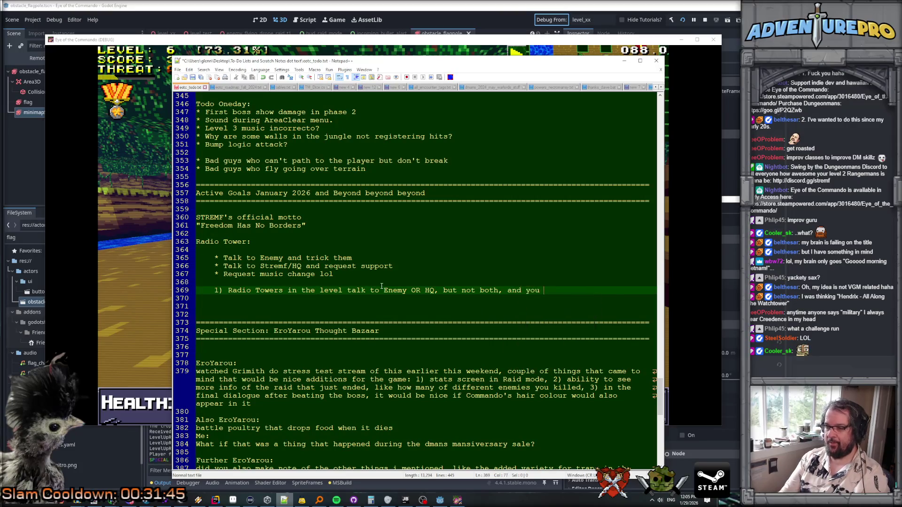
{"action": "type", "text": "don't know which u"}
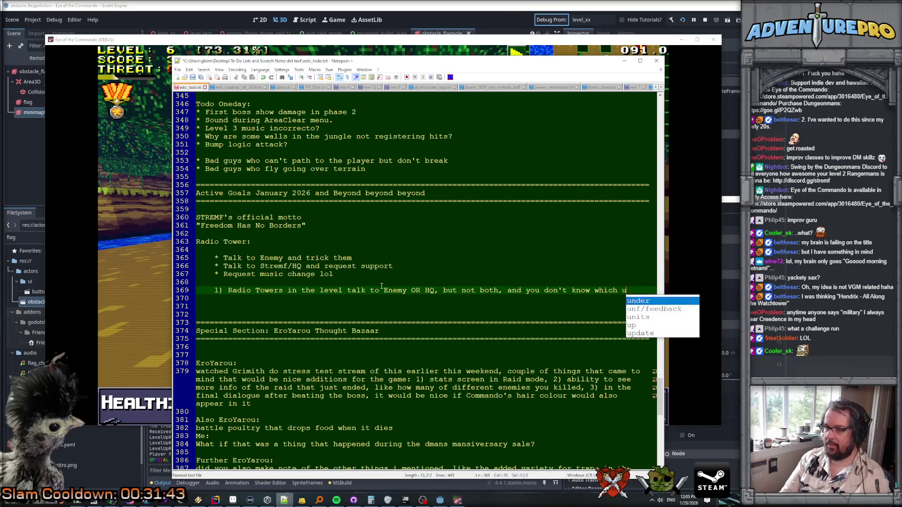
{"action": "type", "text": "ntil yo"}
{"action": "type", "text": " use them."}
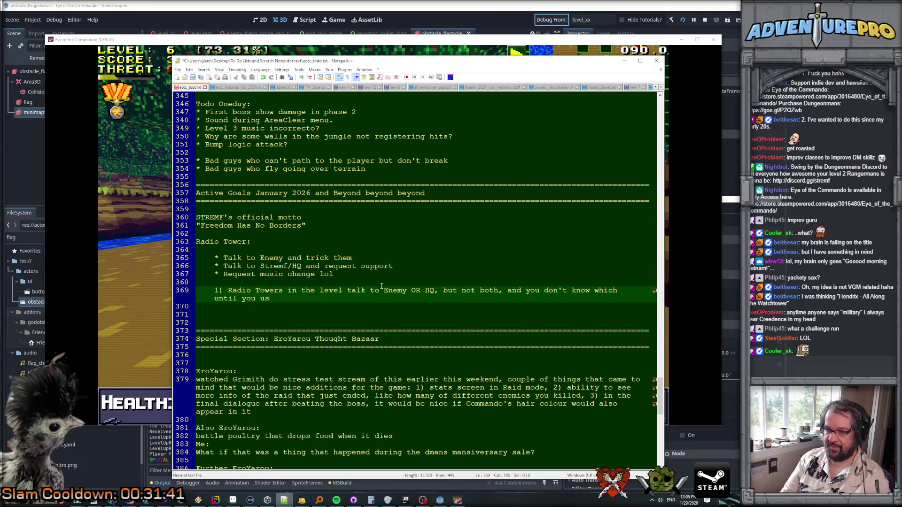
{"action": "key", "text": "Return"}
{"action": "key", "text": "Return"}
{"action": "type", "text": "2) "}
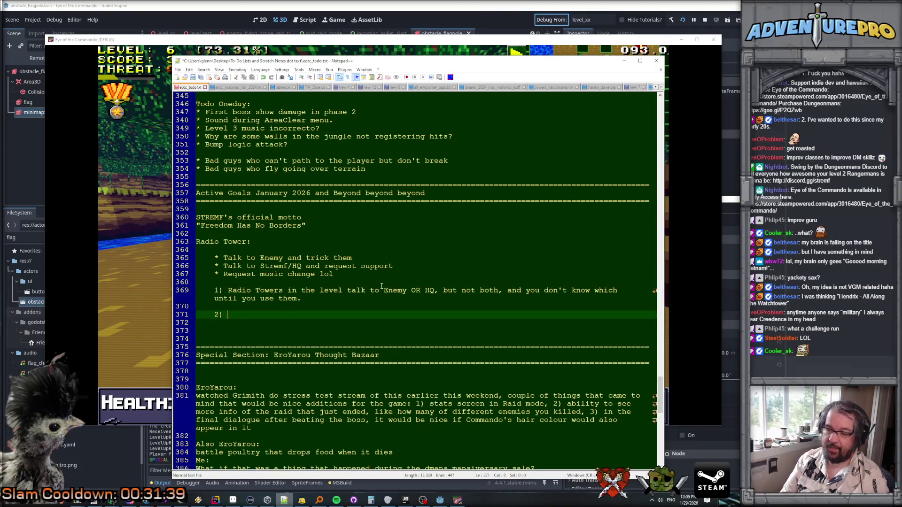
{"action": "type", "text": "You don't HAVE to "}
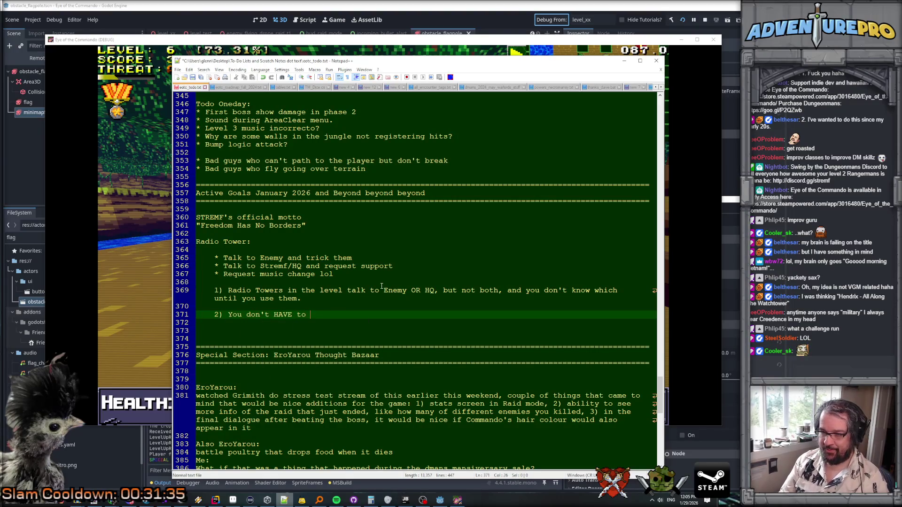
{"action": "type", "text": "use them"}
{"action": "key", "text": "BackSpace"}
{"action": "key", "text": "BackSpace"}
{"action": "key", "text": "BackSpace"}
{"action": "type", "text": "commit once you open the to"}
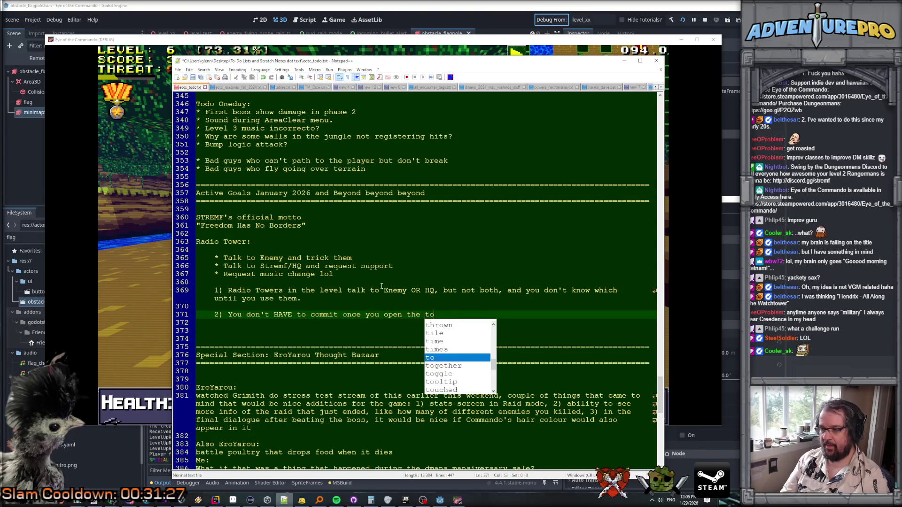
{"action": "type", "text": "wer, you can back awa"}
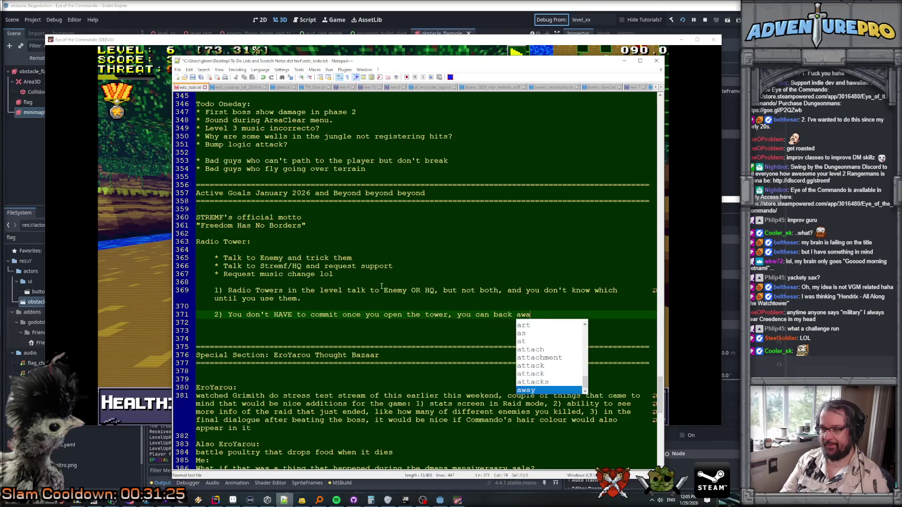
{"action": "type", "text": "y."}
Step: Start point '3) Talking to Enemy:' with an indented bullet beginning '* You can requ'
{"action": "key", "text": "Return"}
{"action": "key", "text": "Return"}
{"action": "type", "text": "3) "}
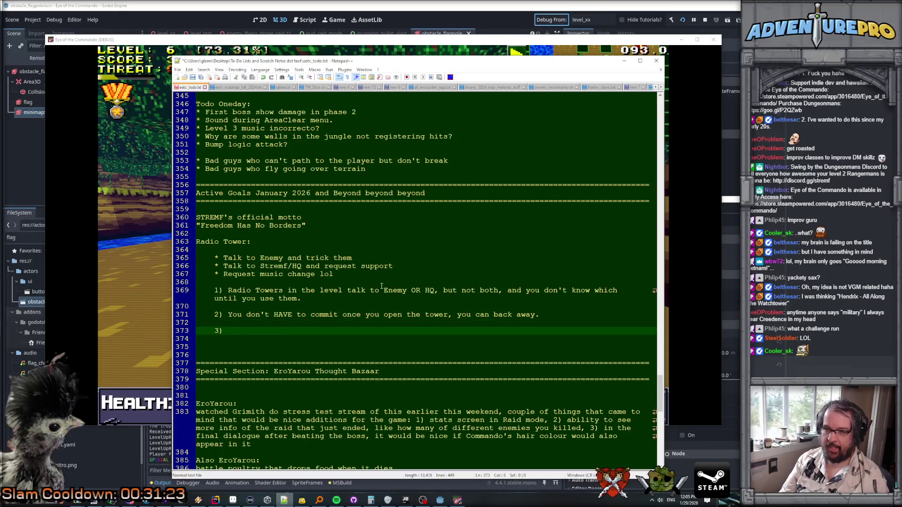
{"action": "type", "text": "Talking to Enem"}
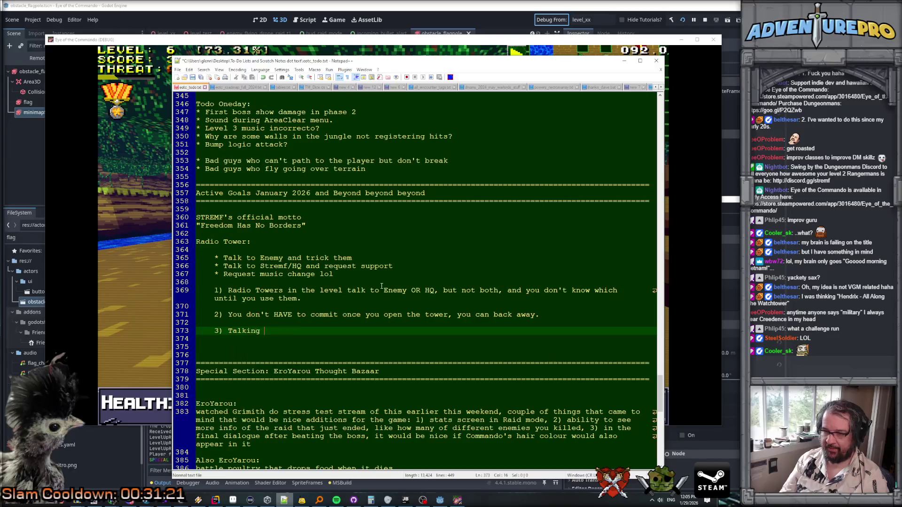
{"action": "key", "text": "Down"}
{"action": "key", "text": "Return"}
{"action": "type", "text": ":"}
{"action": "key", "text": "Return"}
{"action": "key", "text": "Tab"}
{"action": "type", "text": "* "}
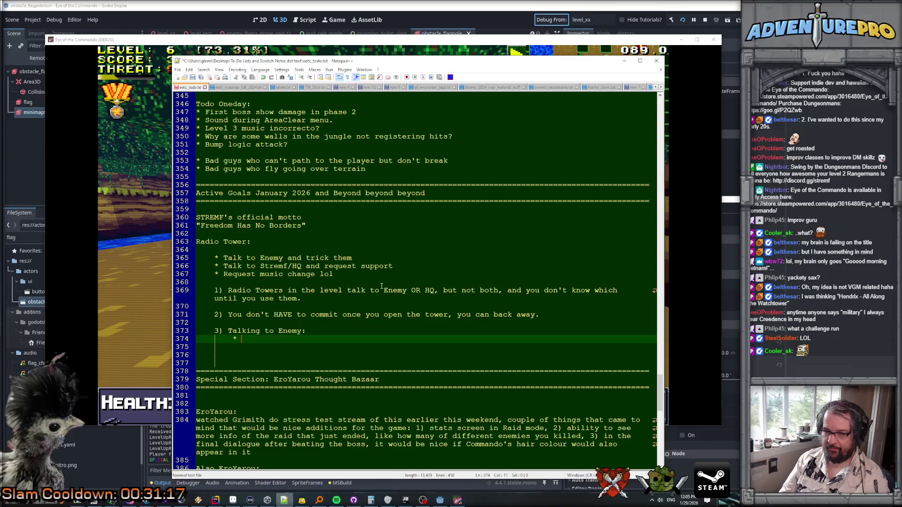
{"action": "type", "text": "You can requ"}
Step: Finish the 'You can request' bullet about tricking the enemy into support using Ninjutsu
{"action": "key", "text": "Return"}
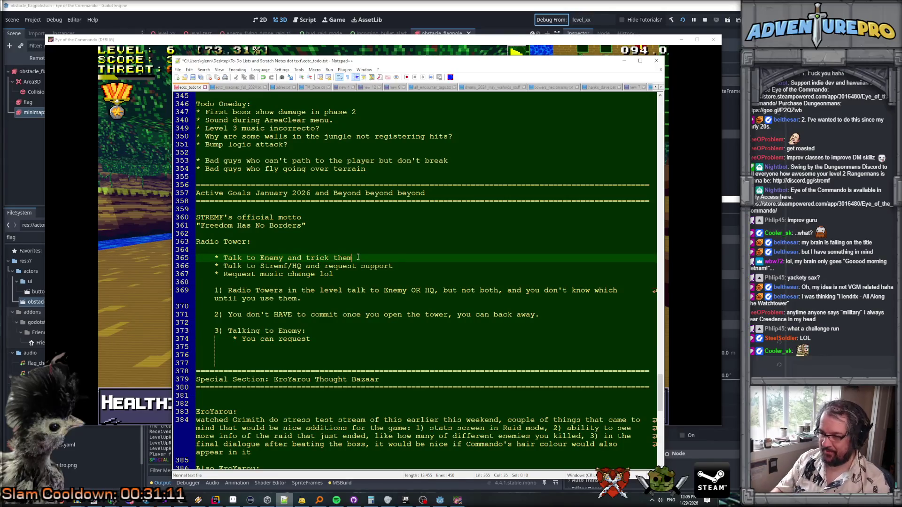
{"action": "type", "text": " into helpi"}
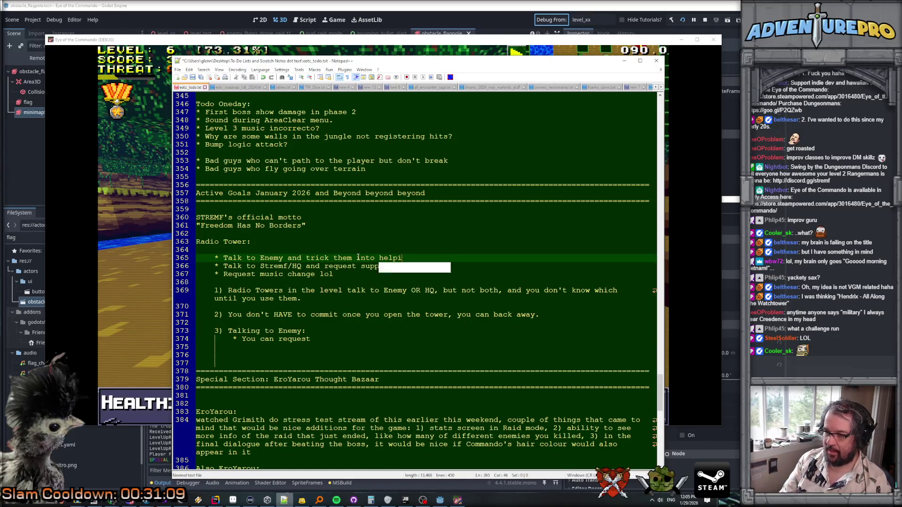
{"action": "type", "text": "ng you or "}
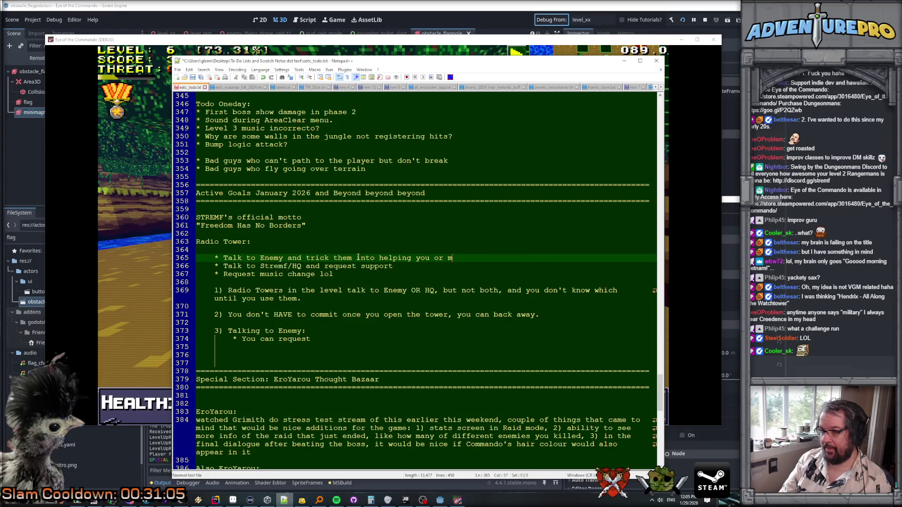
{"action": "type", "text": "making them angr"}
{"action": "type", "text": "u"}
{"action": "left_click", "coordinate": [338, 341]}
{"action": "type", "text": "support"}
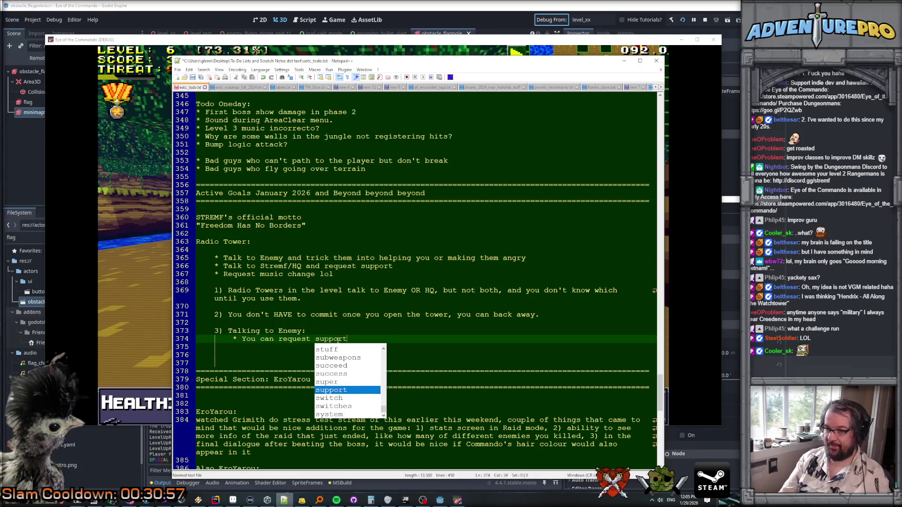
{"action": "type", "text": ", using Ninju"}
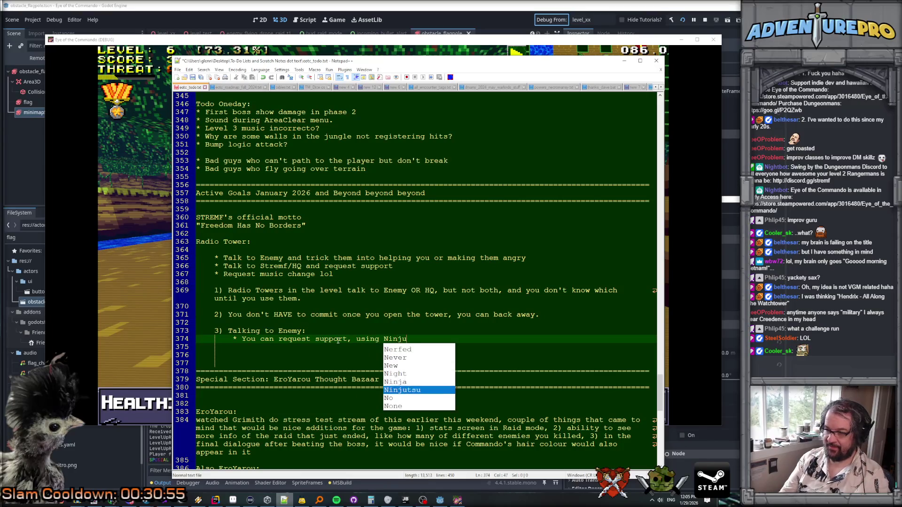
{"action": "type", "text": "tsu to liu"}
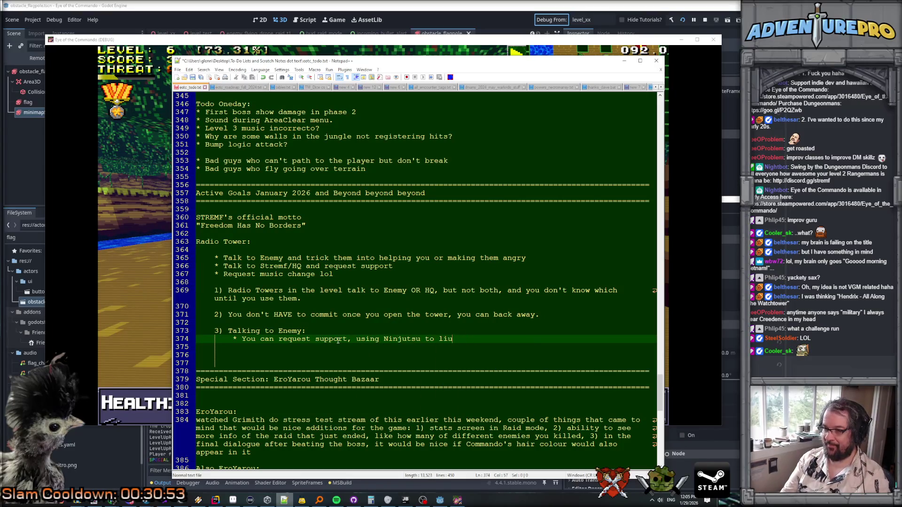
{"action": "type", "text": "to them."}
Step: Add a bullet that trash-talking the enemy raises threat and sends in enemies
{"action": "key", "text": "Return"}
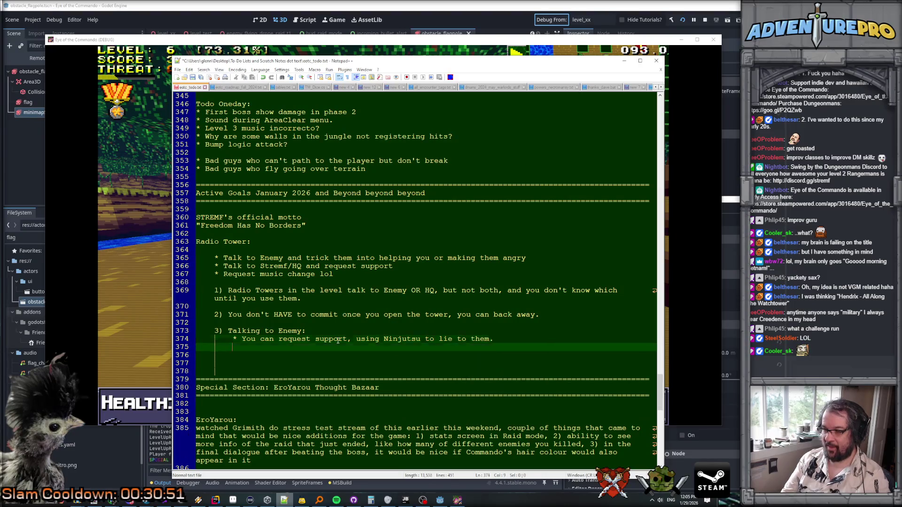
{"action": "type", "text": "* you c"}
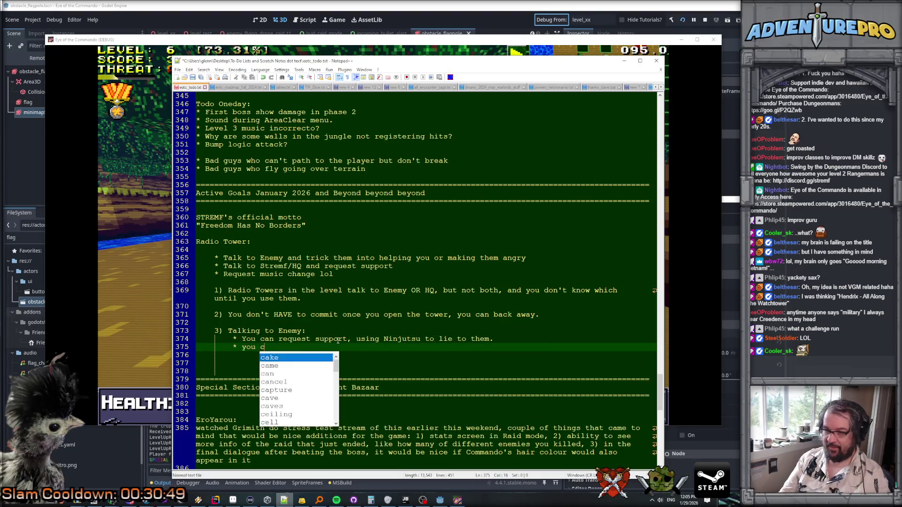
{"action": "key", "text": "BackSpace"}
{"action": "key", "text": "BackSpace"}
{"action": "key", "text": "BackSpace"}
{"action": "type", "text": "You can "}
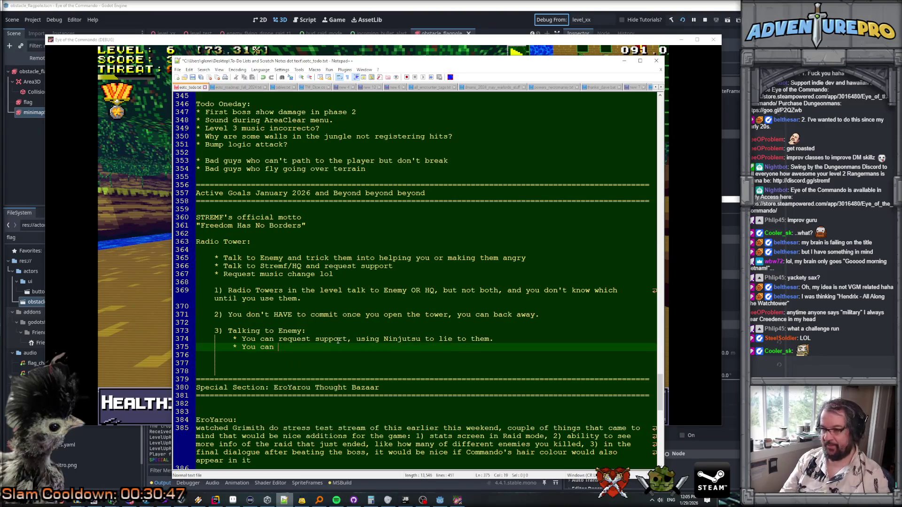
{"action": "type", "text": "yel"}
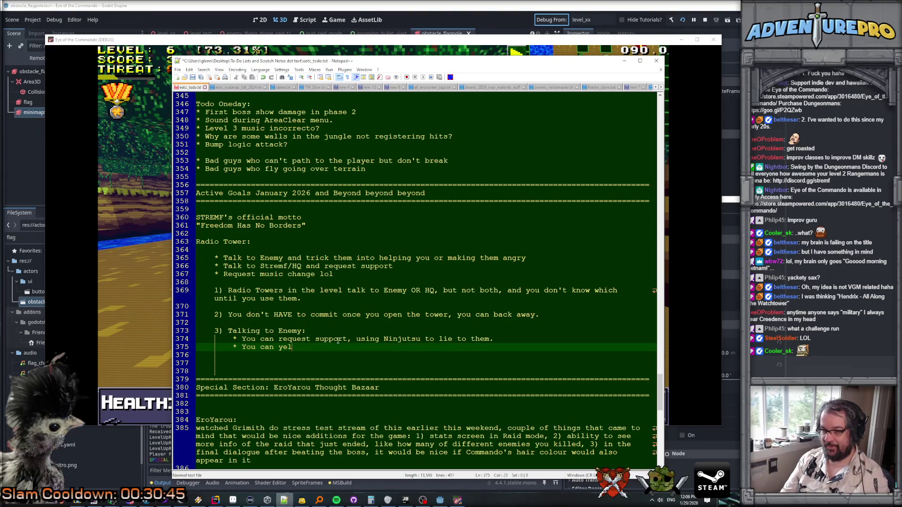
{"action": "type", "text": "l talk commando "}
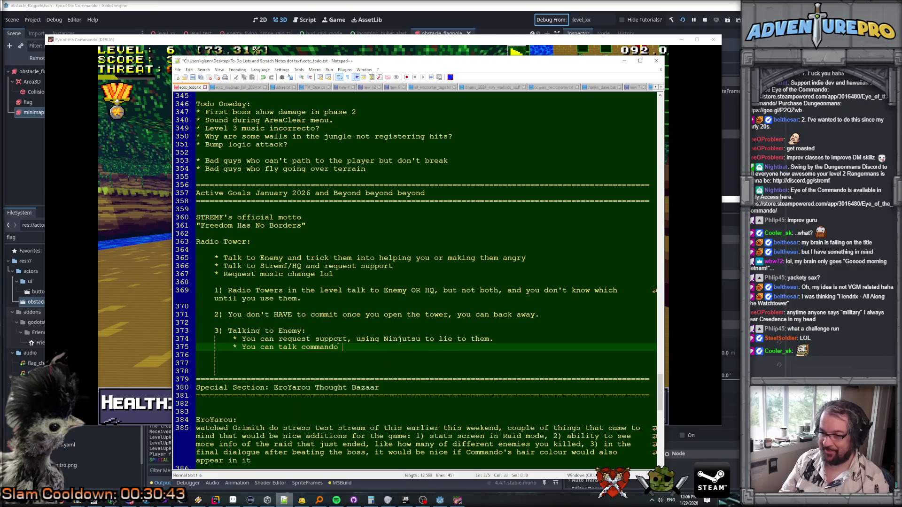
{"action": "type", "text": "shit to them, rai"}
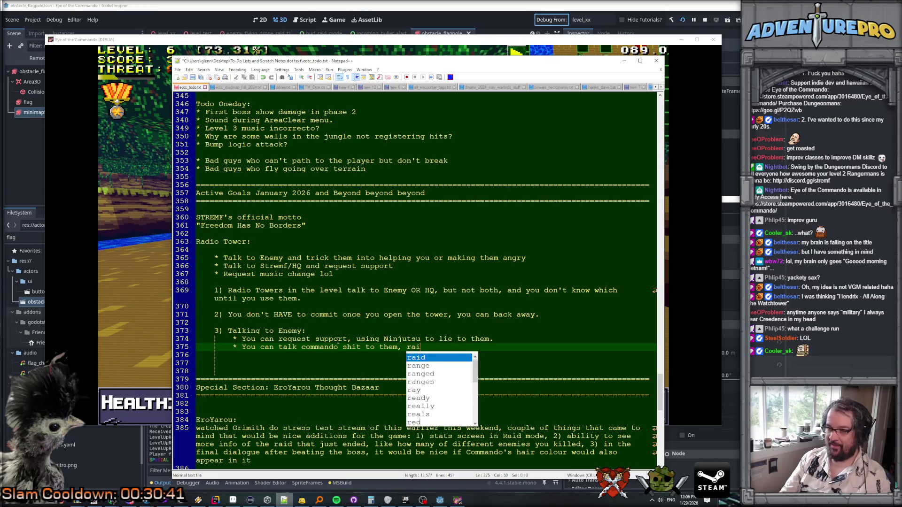
{"action": "type", "text": "sing th"}
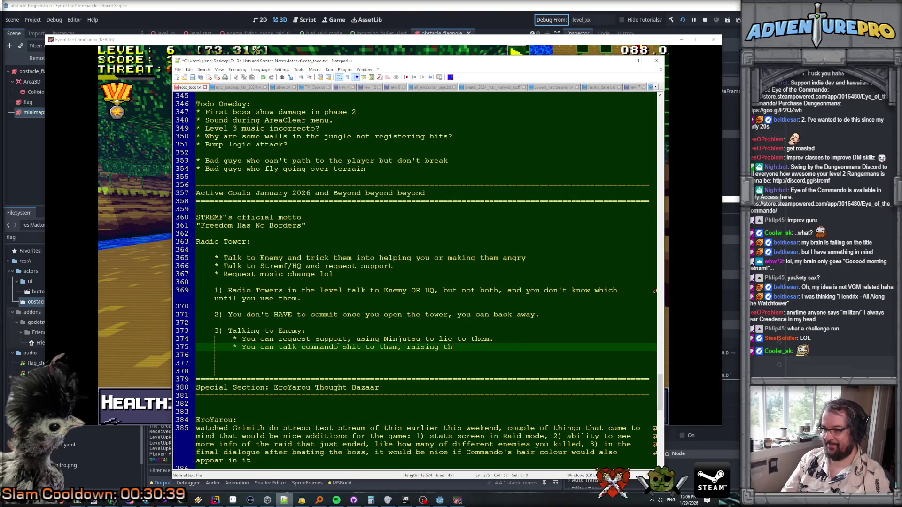
{"action": "type", "text": "reat and sending in"}
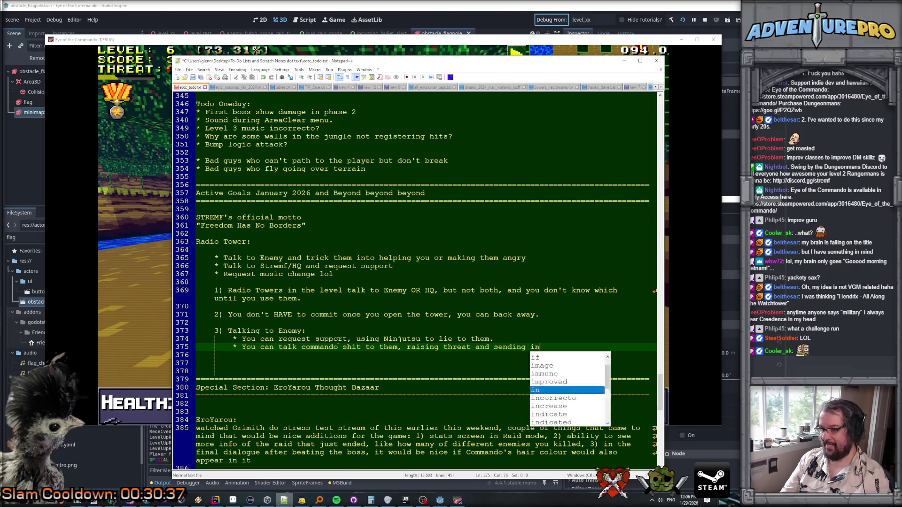
{"action": "type", "text": " enemies."}
{"action": "key", "text": "Return"}
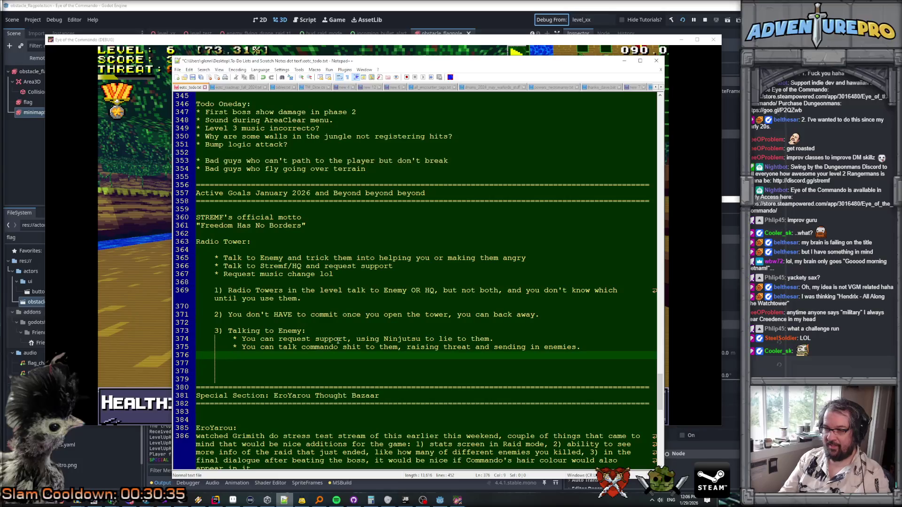
Step: Add bullets 'If SoR is active, you can try to get them to end the state of raid' and 'You can also try and lower the threat level?'
{"action": "type", "text": "* "}
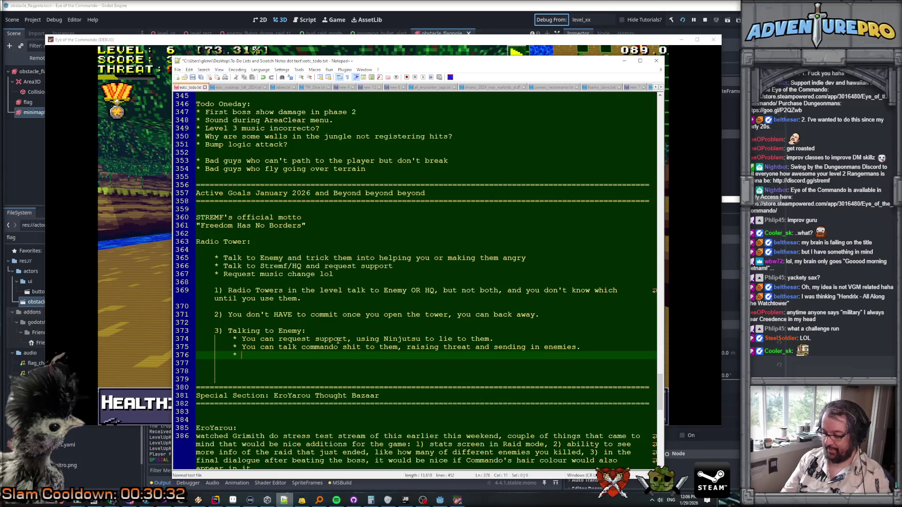
{"action": "type", "text": "If "}
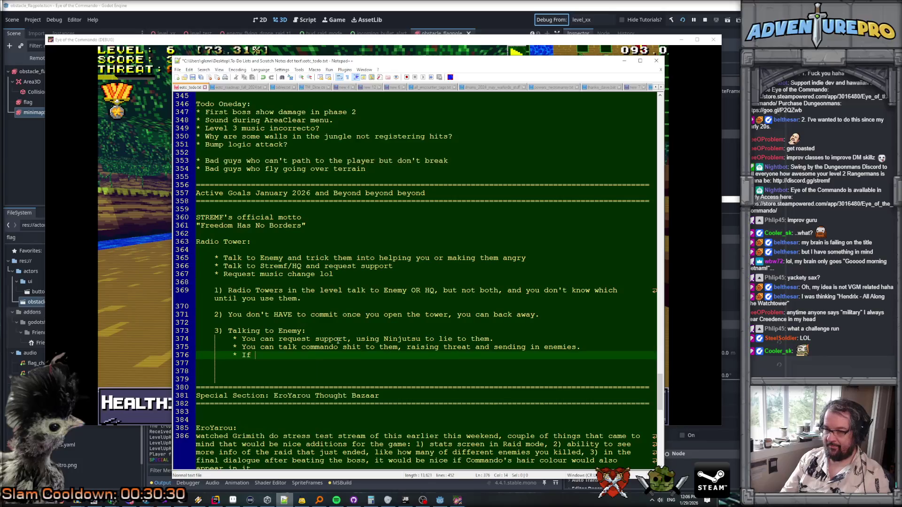
{"action": "type", "text": "SoR is acti"}
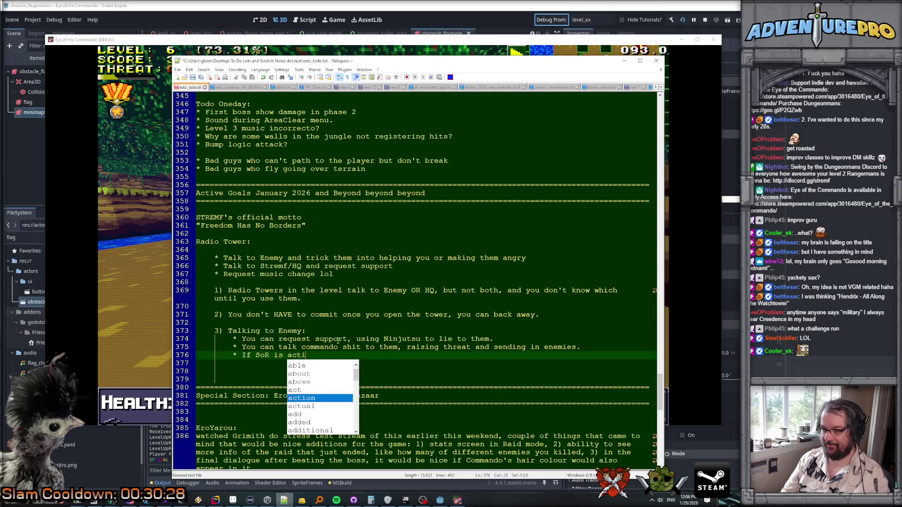
{"action": "type", "text": "ve, you can try "}
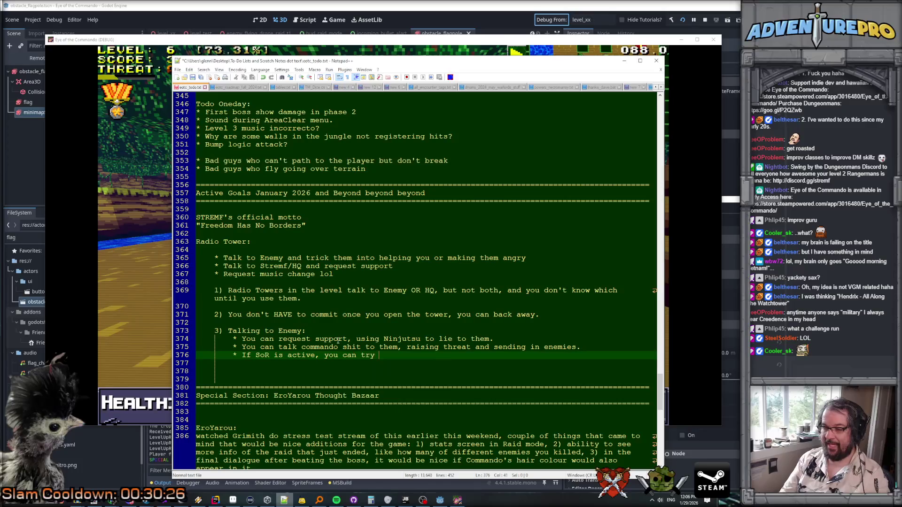
{"action": "type", "text": "to get them to "}
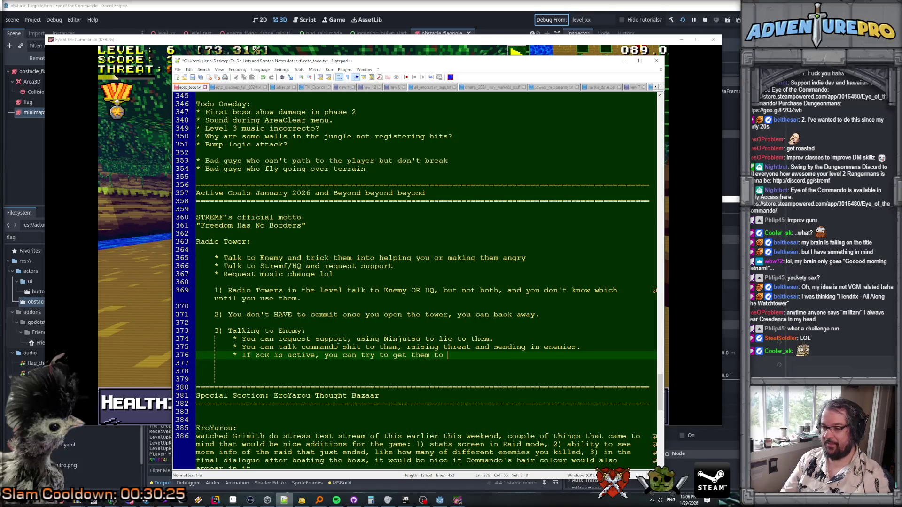
{"action": "type", "text": "end the state of"}
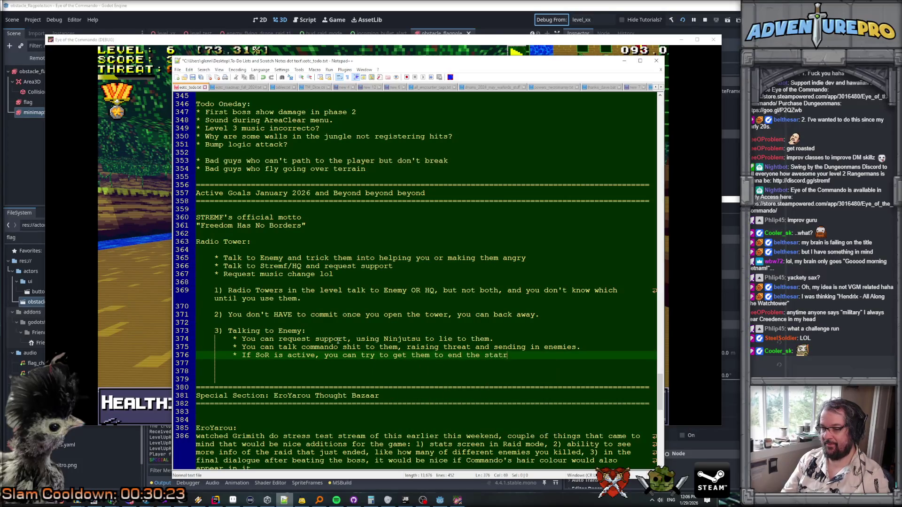
{"action": "type", "text": " raid"}
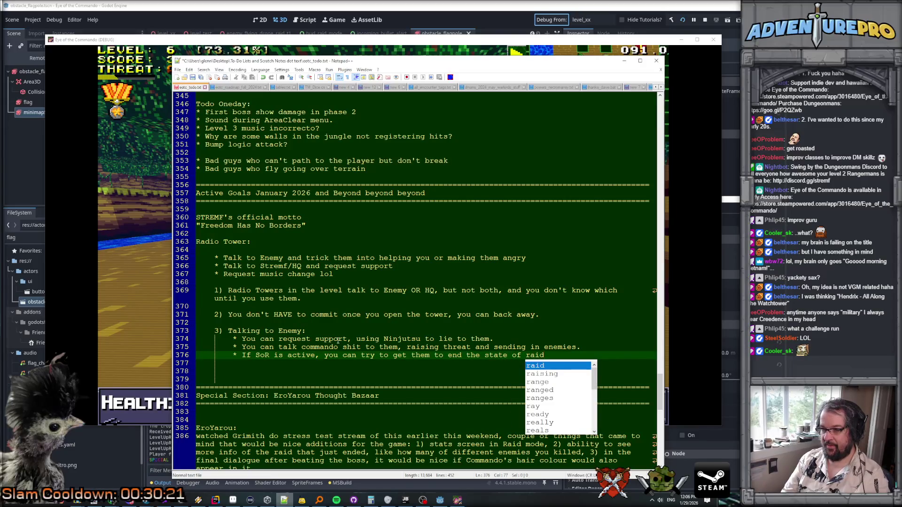
{"action": "key", "text": "Return"}
{"action": "key", "text": "Return"}
{"action": "type", "text": "* You can also try and "}
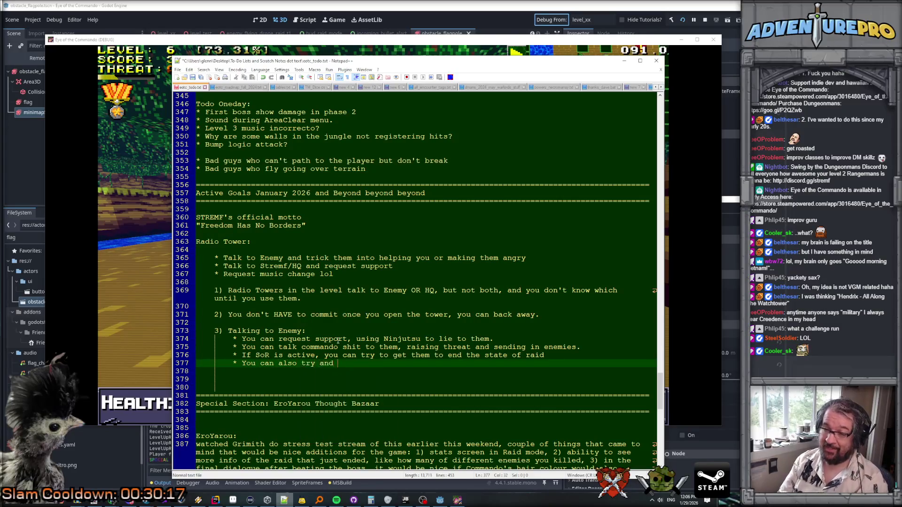
{"action": "type", "text": "lower the "}
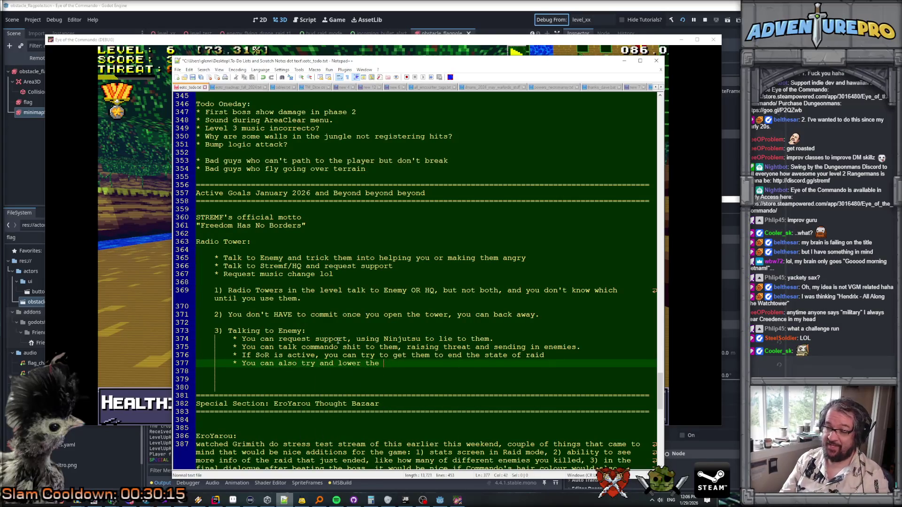
{"action": "type", "text": "threat level?"}
{"action": "key", "text": "Return"}
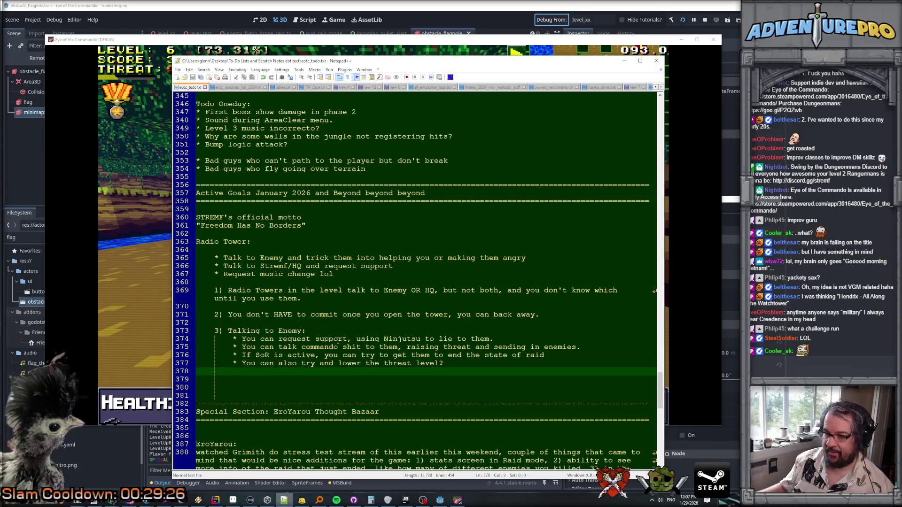
Step: Place the cursor in the Ninjutsu support bullet on line 374
{"action": "left_click", "coordinate": [379, 339]}
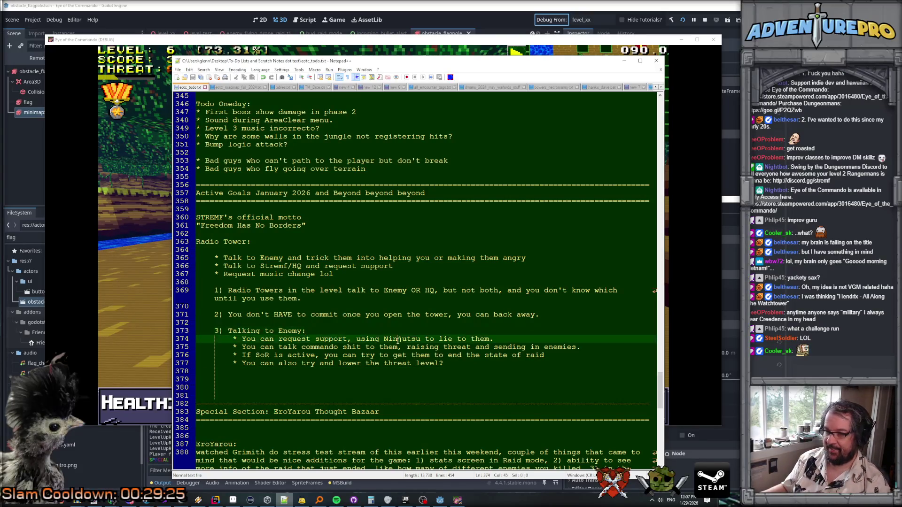
{"action": "left_click", "coordinate": [357, 339]}
Step: Cut the trash-talk bullet and paste it directly under the heading
{"action": "left_click", "coordinate": [326, 331]}
{"action": "key", "text": "Return"}
{"action": "key", "text": "Down"}
{"action": "key", "text": "Down"}
{"action": "key", "text": "ctrl+shift+l"}
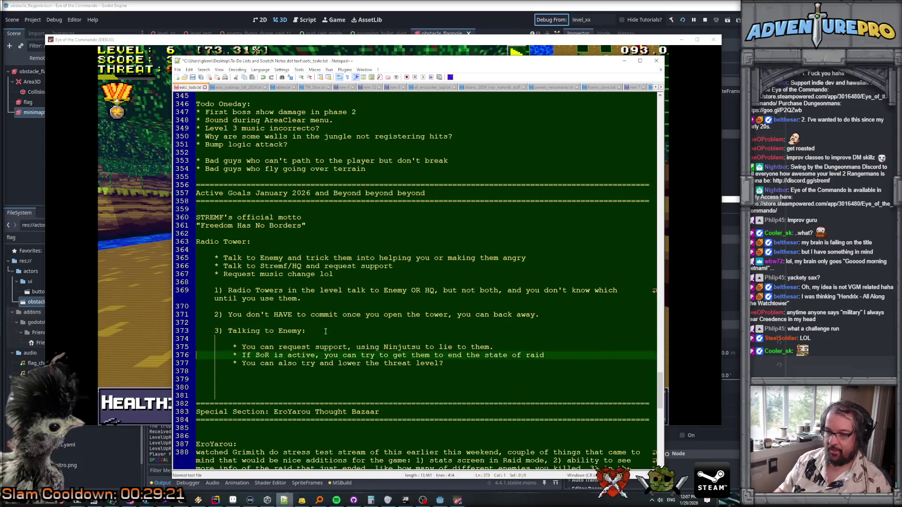
{"action": "key", "text": "Up"}
{"action": "key", "text": "Up"}
{"action": "type", "text": "* You can talk commando shit to them, raising threat and sending in enemies."}
Step: Add the bullet '* Or, using Ninjutsu to deceive:' and indent the three bullets below it
{"action": "type", "text": "* "}
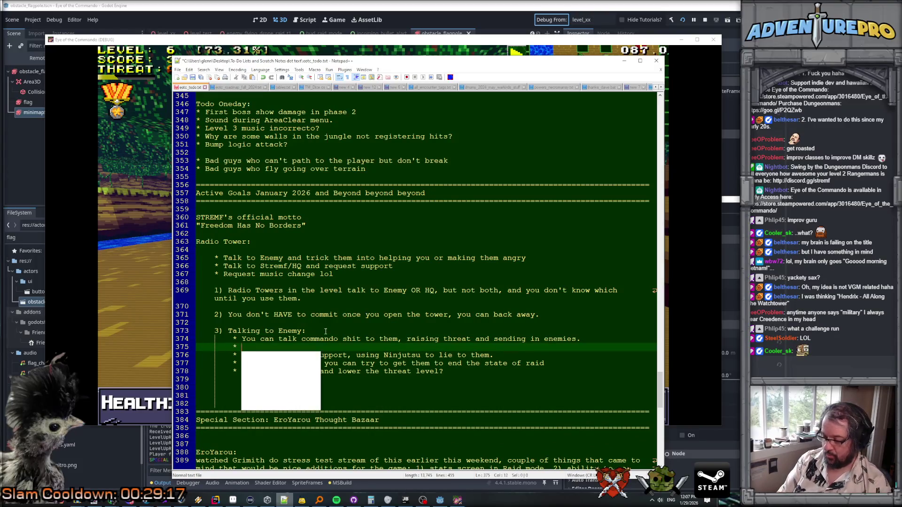
{"action": "type", "text": "Or, using Ninjutsu to de"}
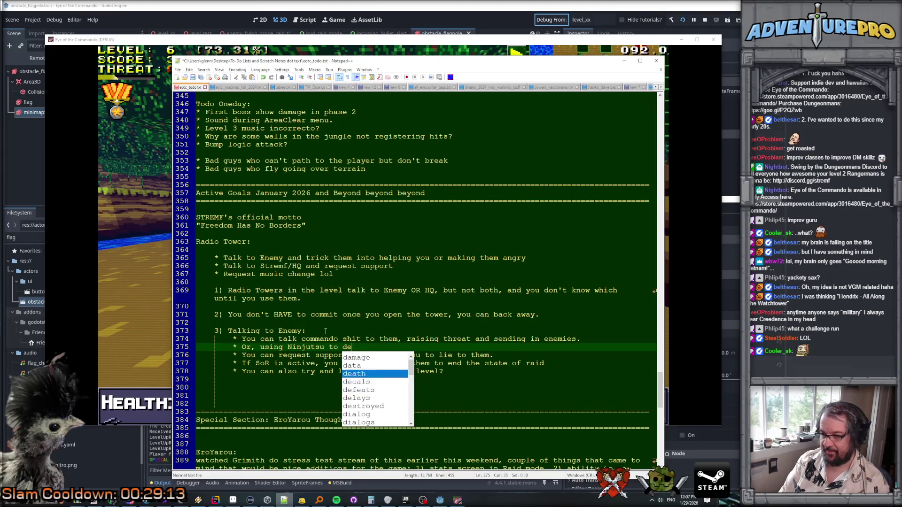
{"action": "type", "text": "ceived"}
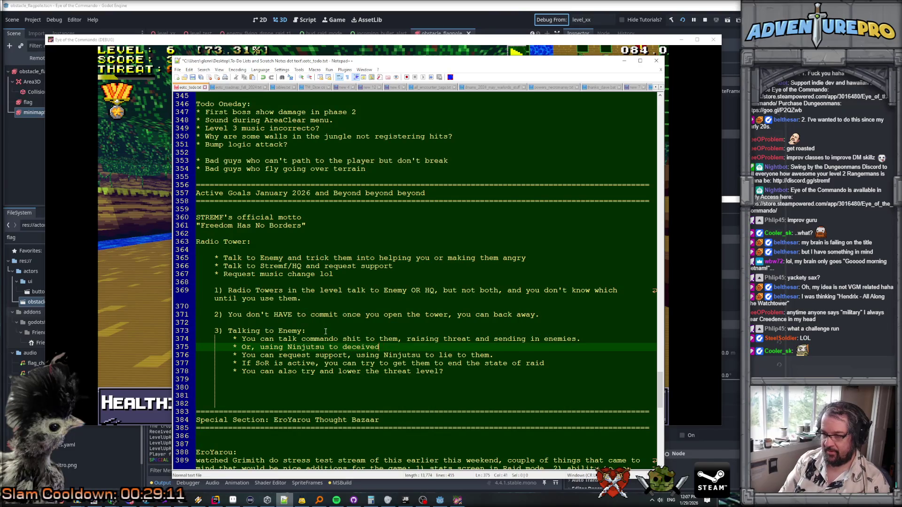
{"action": "key", "text": "BackSpace"}
{"action": "type", "text": ":"}
{"action": "key", "text": "Right"}
{"action": "key", "text": "shift+Down"}
{"action": "key", "text": "shift+Down"}
{"action": "key", "text": "shift+Down"}
{"action": "key", "text": "Tab"}
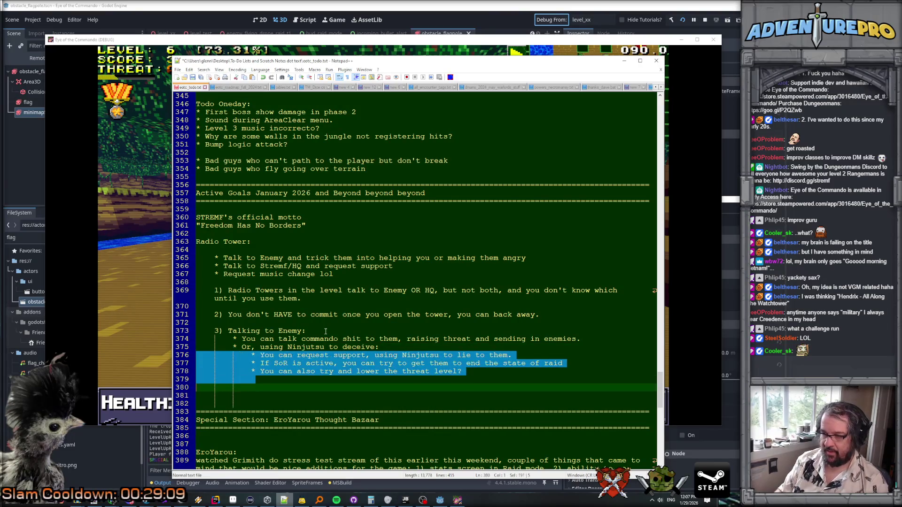
Step: Replace the lie-to-them wording in the support bullet with 'items'
{"action": "left_click_drag", "start_coordinate": [366, 355], "coordinate": [525, 356]}
{"action": "type", "text": "items"}
{"action": "key", "text": "Down"}
{"action": "key", "text": "Down"}
{"action": "key", "text": "Home"}
{"action": "key", "text": "Down"}
{"action": "key", "text": "Left"}
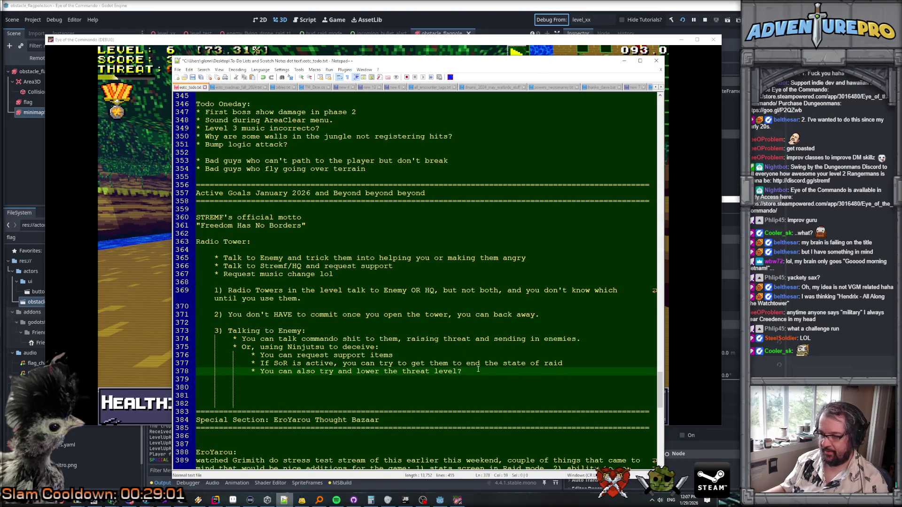
Step: Change 'state of raid' to 'SoR', end the threat-level bullet with a period, and add lines below
{"action": "left_click_drag", "start_coordinate": [504, 363], "coordinate": [580, 364]}
{"action": "type", "text": "Si"}
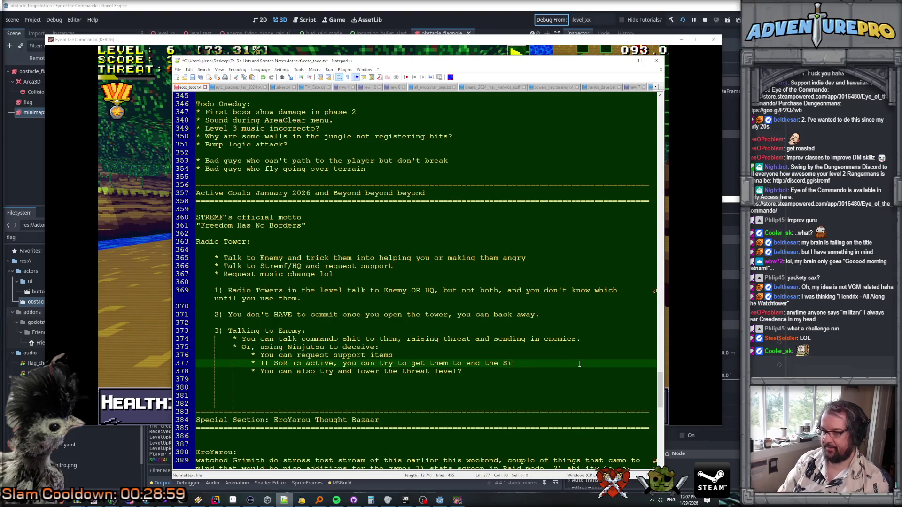
{"action": "key", "text": "BackSpace"}
{"action": "type", "text": "oR"}
{"action": "key", "text": "Down"}
{"action": "key", "text": "BackSpace"}
{"action": "type", "text": "."}
{"action": "key", "text": "Return"}
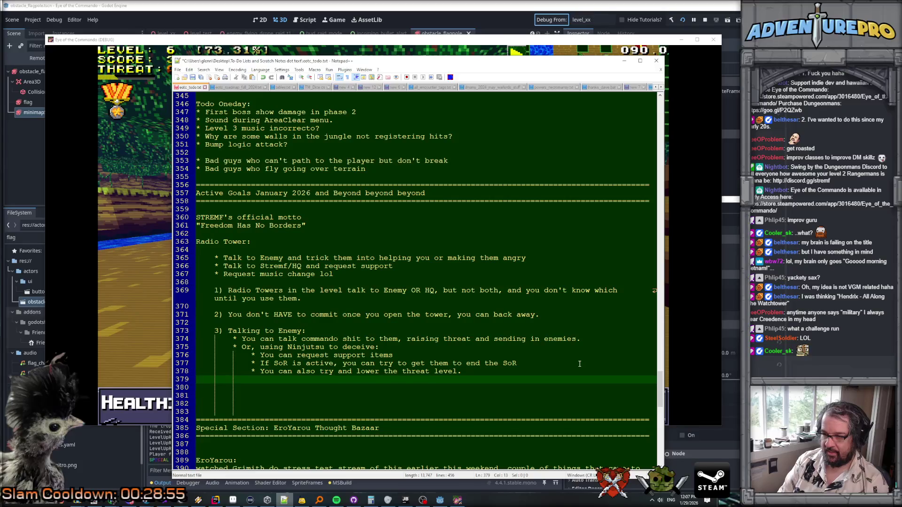
{"action": "key", "text": "Return"}
{"action": "key", "text": "BackSpace"}
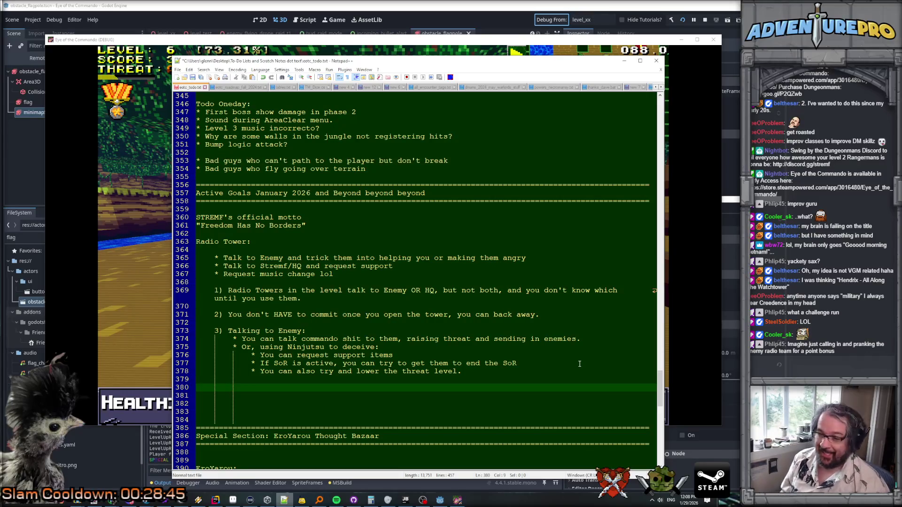
Step: Fix the trash-talk bullet's ending and append ', sending in enemies, earning points.'
{"action": "left_click", "coordinate": [605, 339]}
{"action": "key", "text": "Return"}
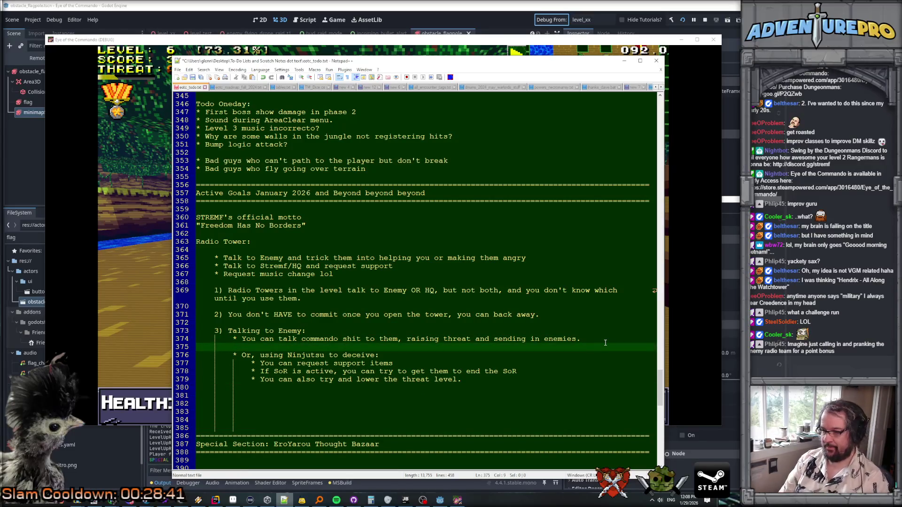
{"action": "key", "text": "BackSpace"}
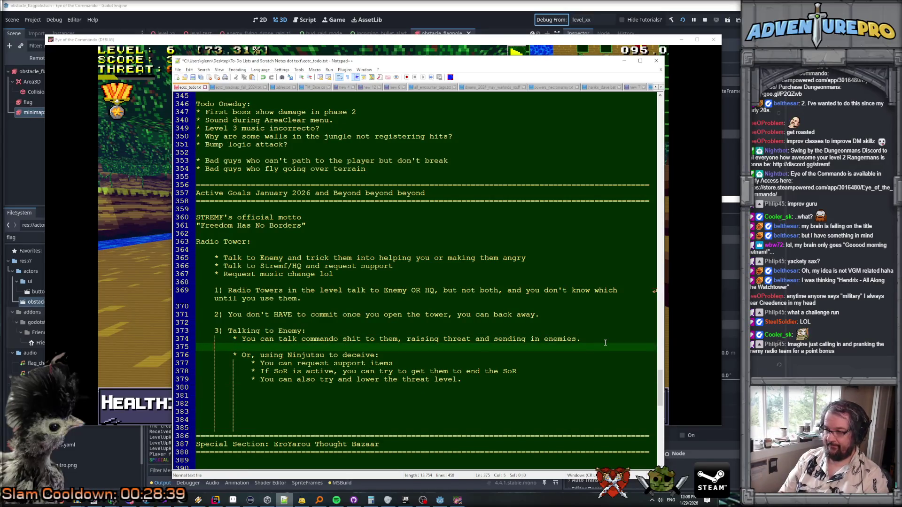
{"action": "key", "text": "BackSpace"}
{"action": "key", "text": "BackSpace"}
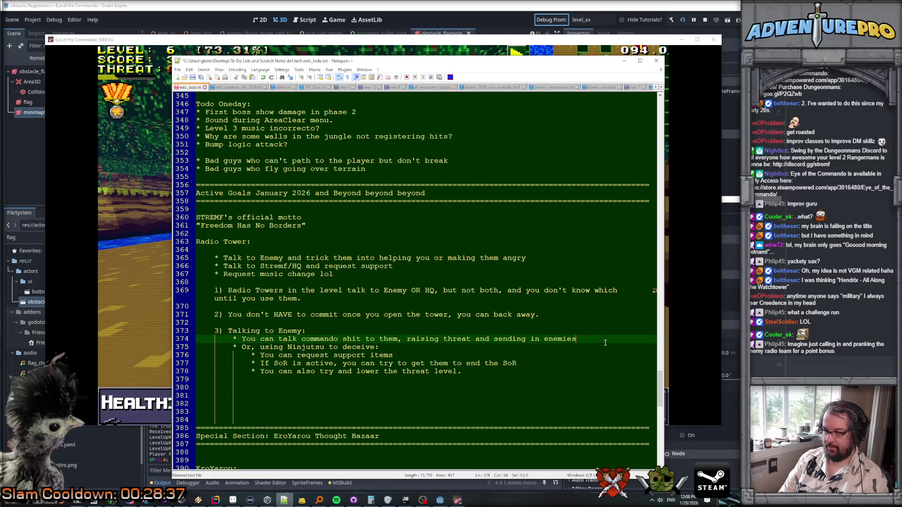
{"action": "key", "text": "BackSpace"}
{"action": "key", "text": "BackSpace"}
{"action": "key", "text": "BackSpace"}
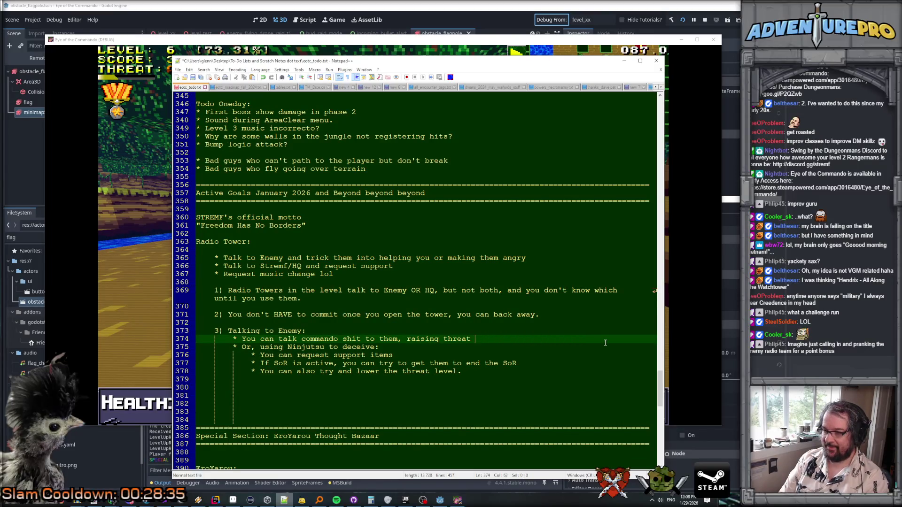
{"action": "key", "text": "BackSpace"}
{"action": "key", "text": "BackSpace"}
{"action": "key", "text": "BackSpace"}
{"action": "type", "text": ", sending in enem"}
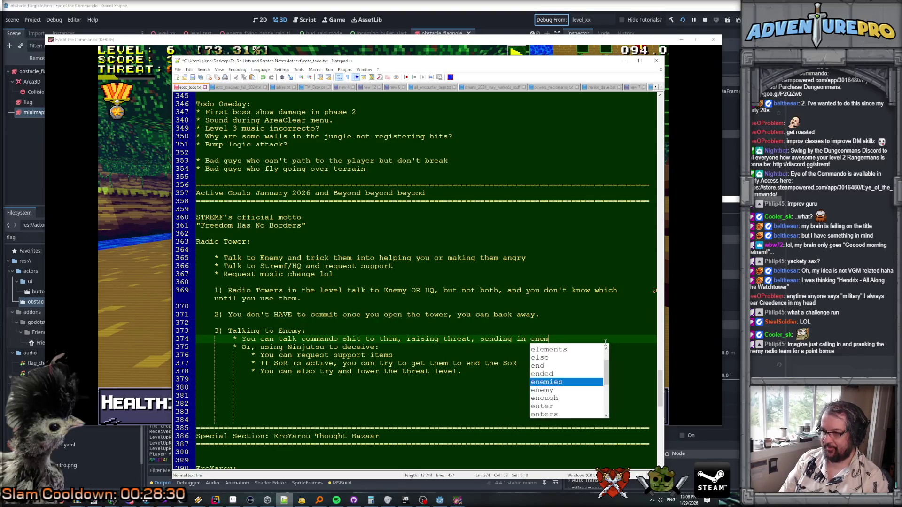
{"action": "type", "text": "ies, earning points."}
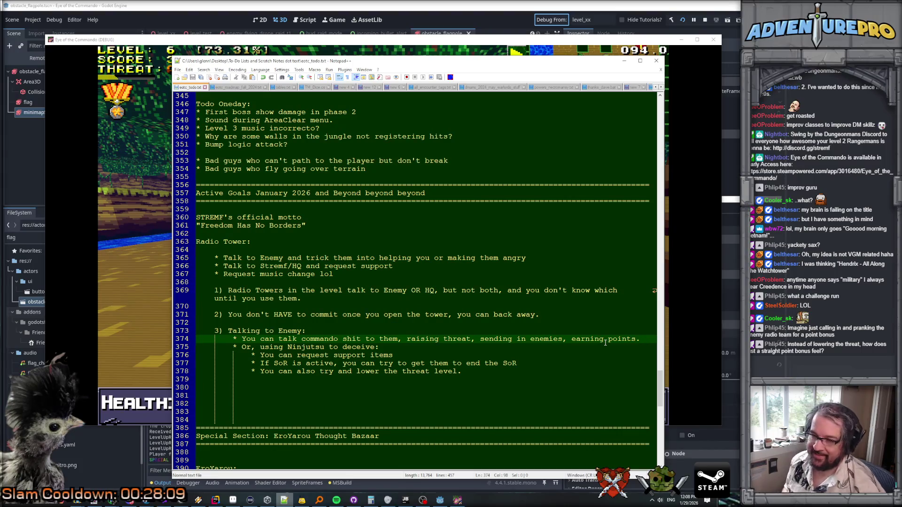
Step: Add the numbered item '4) Talking to HQ' below the deception bullets, with an indented line under it
{"action": "left_click", "coordinate": [525, 376]}
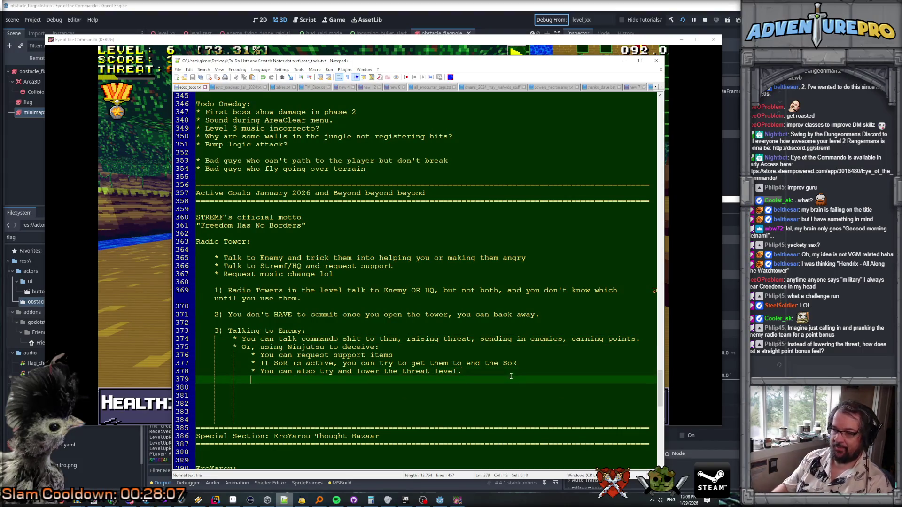
{"action": "key", "text": "Return"}
{"action": "type", "text": "4) Talkl"}
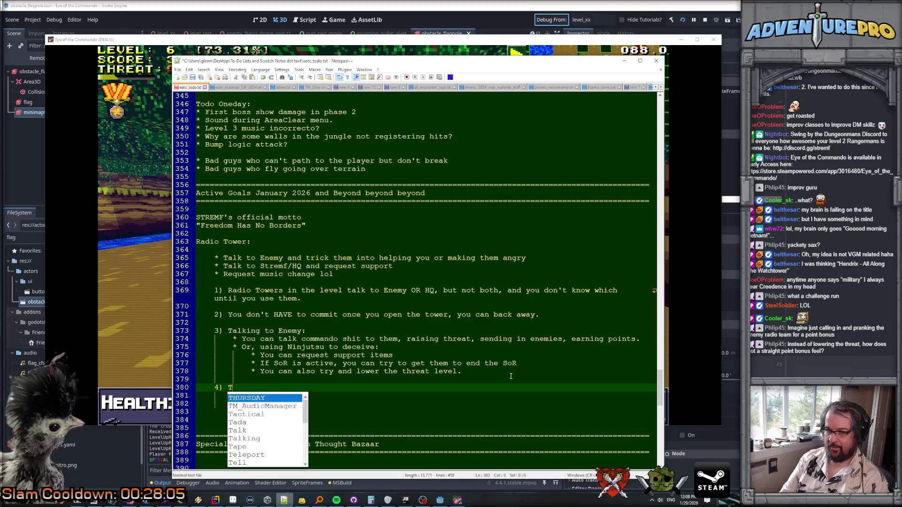
{"action": "key", "text": "BackSpace"}
{"action": "type", "text": "ing to HW"}
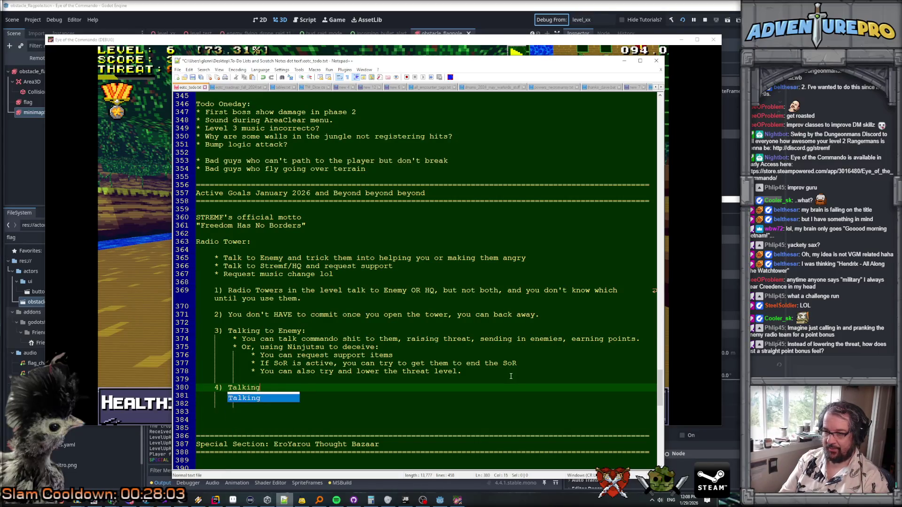
{"action": "key", "text": "BackSpace"}
{"action": "type", "text": "Q:"}
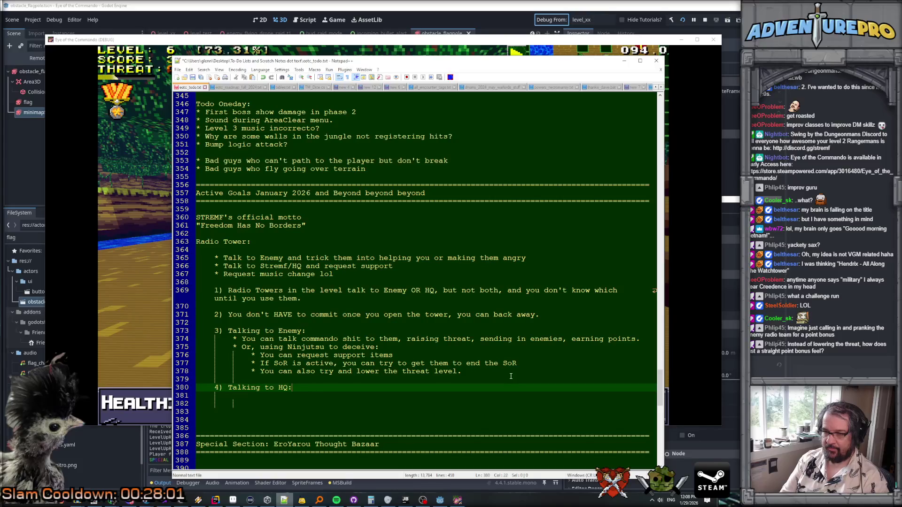
{"action": "key", "text": "Return"}
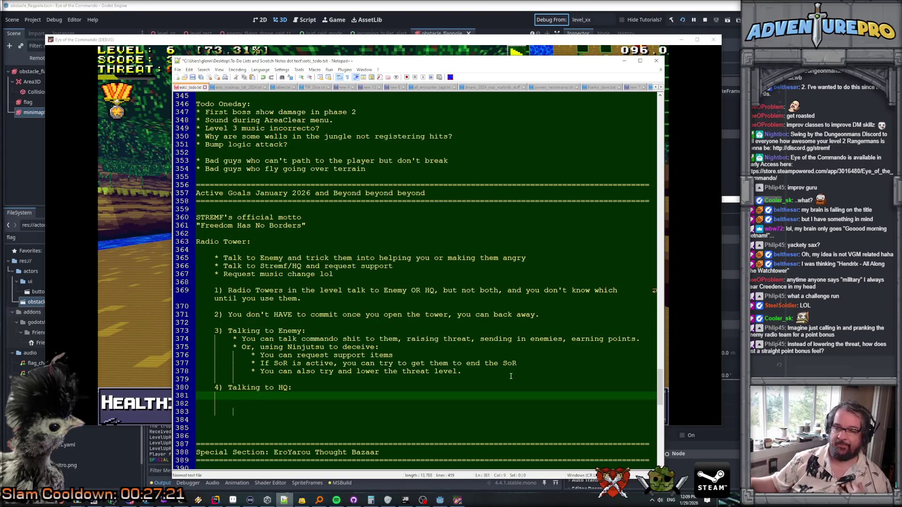
Step: Replace 'threat' with 'Danger' in the first enemy bullet
{"action": "left_click", "coordinate": [647, 340]}
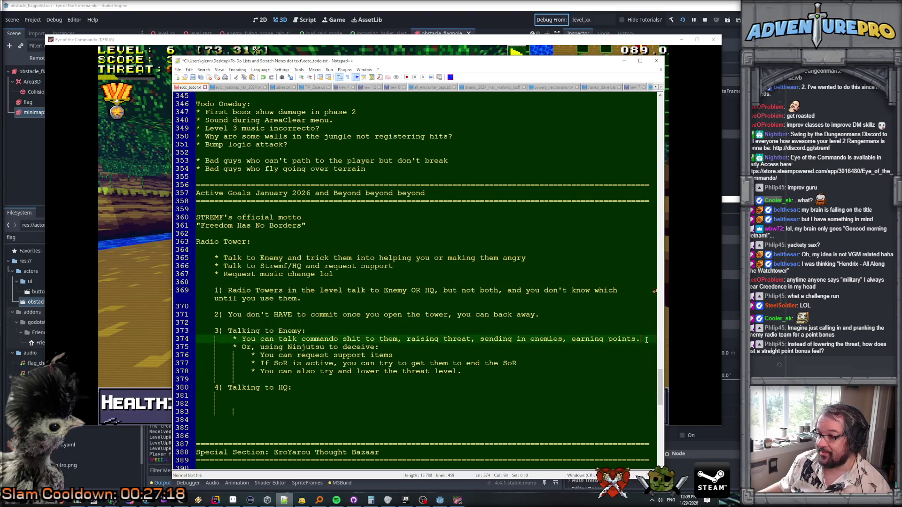
{"action": "double_click", "coordinate": [455, 339]}
{"action": "type", "text": "danger"}
{"action": "key", "text": "Left"}
{"action": "key", "text": "Left"}
{"action": "key", "text": "Left"}
{"action": "key", "text": "BackSpace"}
{"action": "type", "text": "D"}
{"action": "key", "text": "Down"}
{"action": "key", "text": "Home"}
{"action": "key", "text": "Home"}
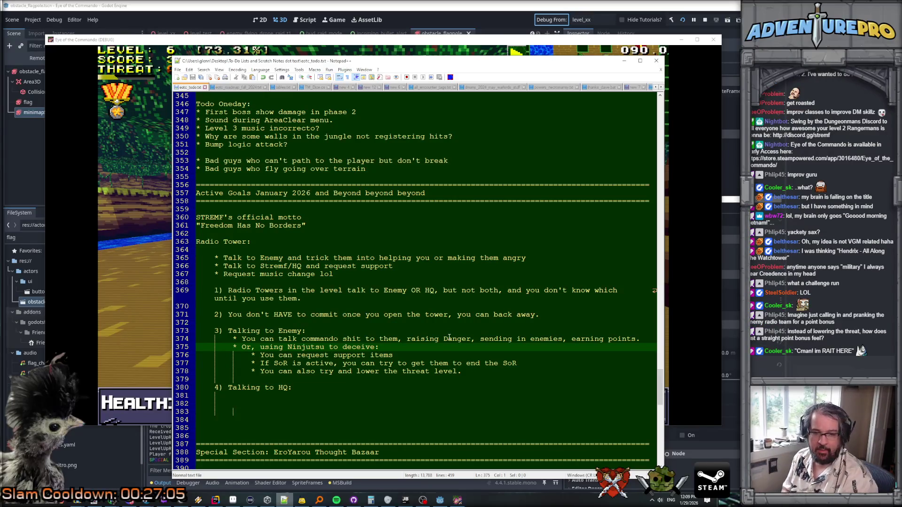
Step: Change 'Danger' back to 'threat' in the enemy bullet
{"action": "double_click", "coordinate": [449, 339]}
{"action": "type", "text": "thrte"}
{"action": "key", "text": "BackSpace"}
{"action": "key", "text": "BackSpace"}
{"action": "type", "text": "eat"}
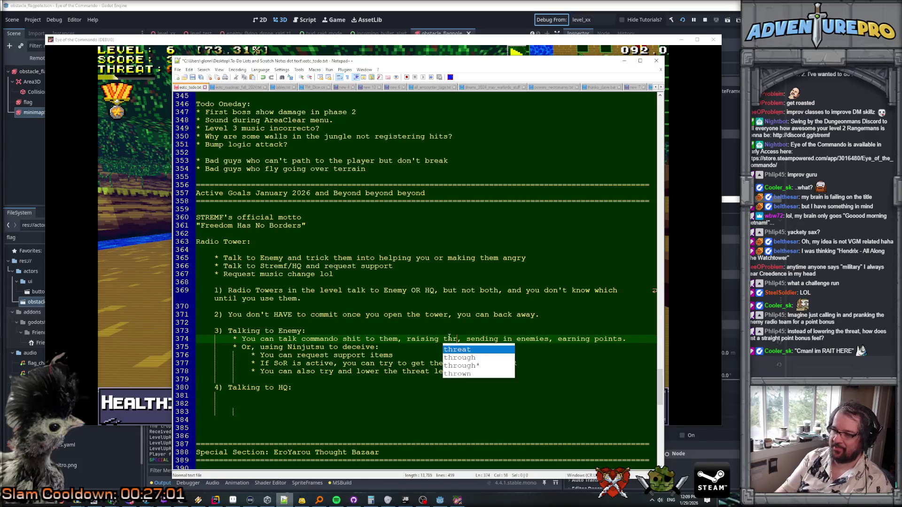
{"action": "key", "text": "Escape"}
{"action": "left_click", "coordinate": [462, 348]}
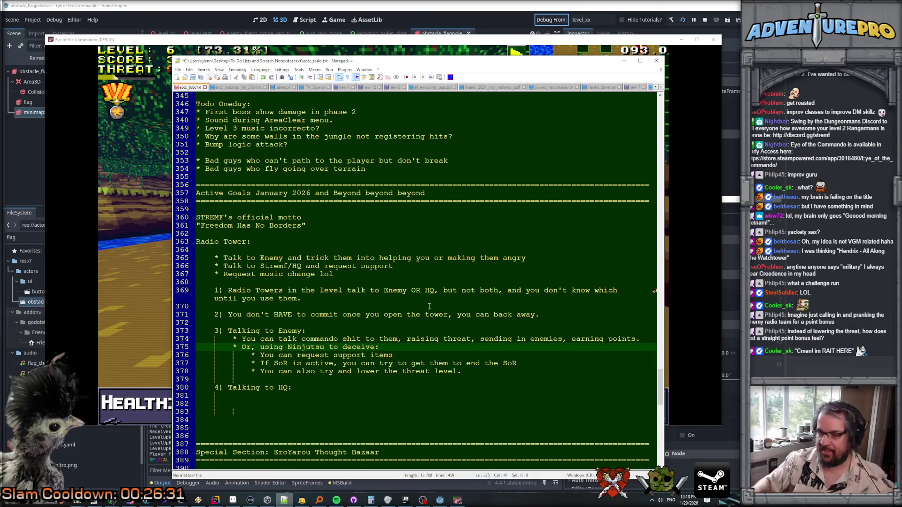
Step: Delete 'raising threat' and replace the comma after 'enemies' with 'and'
{"action": "left_click_drag", "start_coordinate": [407, 339], "coordinate": [479, 339]}
{"action": "key", "text": "Delete"}
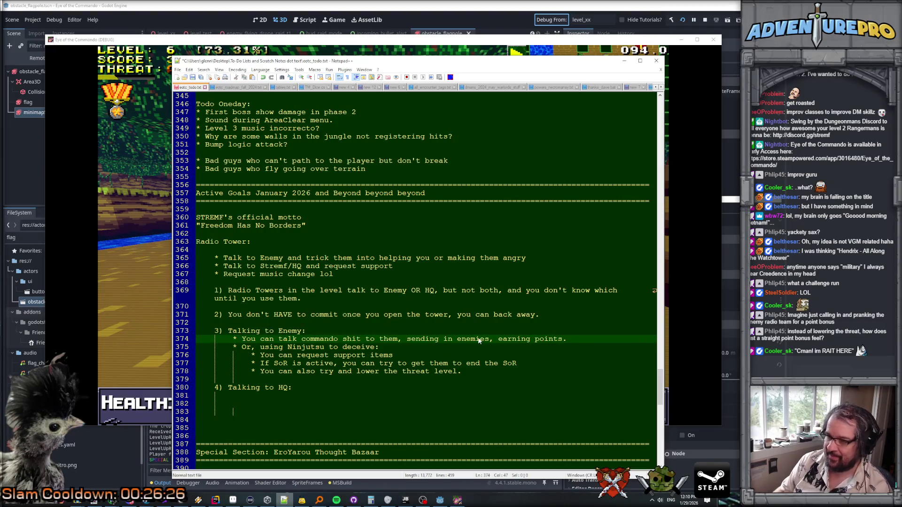
{"action": "left_click", "coordinate": [504, 339]}
{"action": "key", "text": "BackSpace"}
{"action": "type", "text": "and"}
{"action": "key", "text": "Escape"}
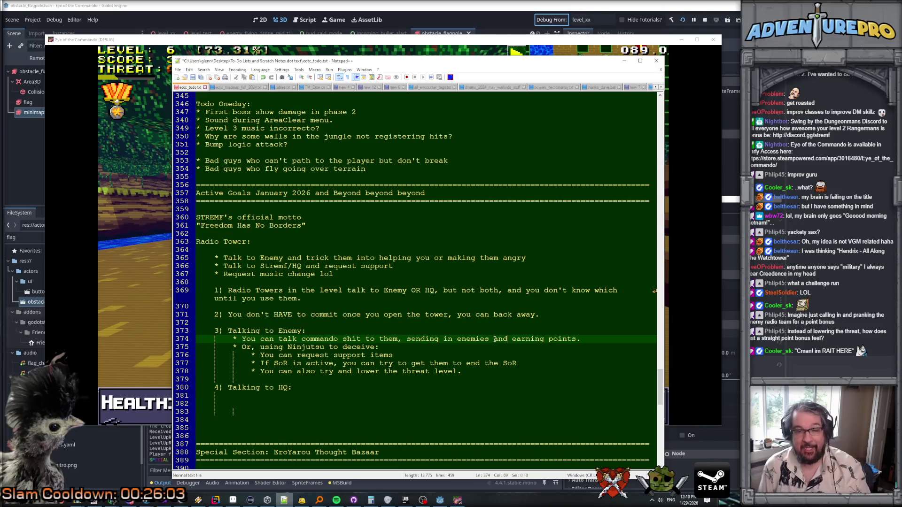
Step: Add '* Deception fail? Enemies are sent to you, threat raised, but no bonus points?' below the deception bullets
{"action": "left_click", "coordinate": [492, 370]}
{"action": "key", "text": "Return"}
{"action": "key", "text": "Return"}
{"action": "type", "text": "* "}
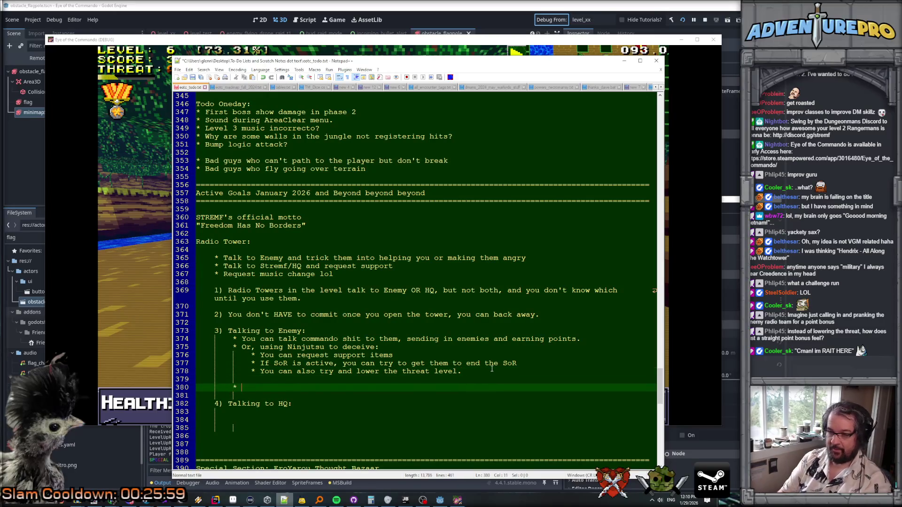
{"action": "type", "text": "Decept"}
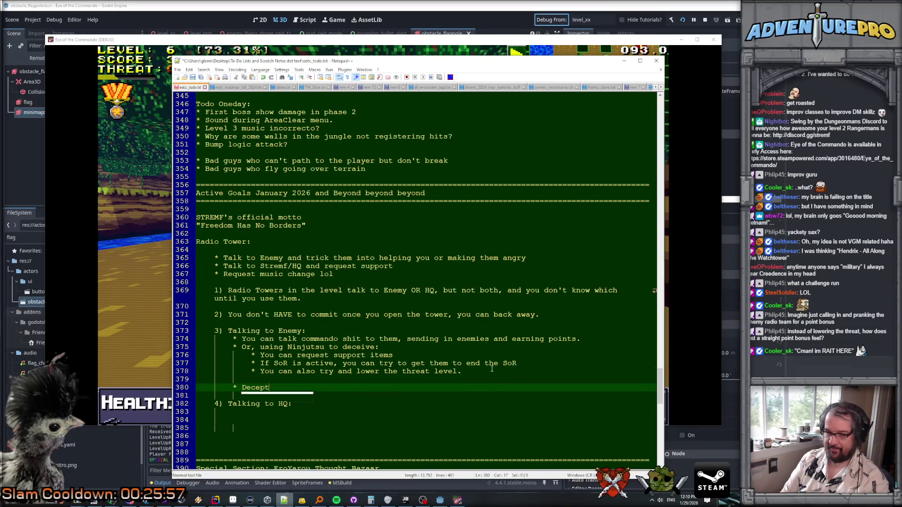
{"action": "type", "text": "ion fail? Enemies "}
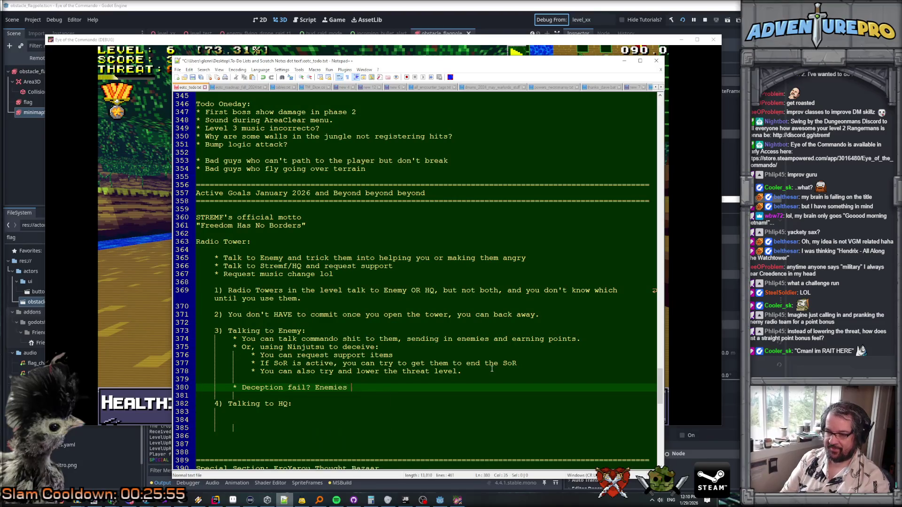
{"action": "type", "text": "are sent to you, "}
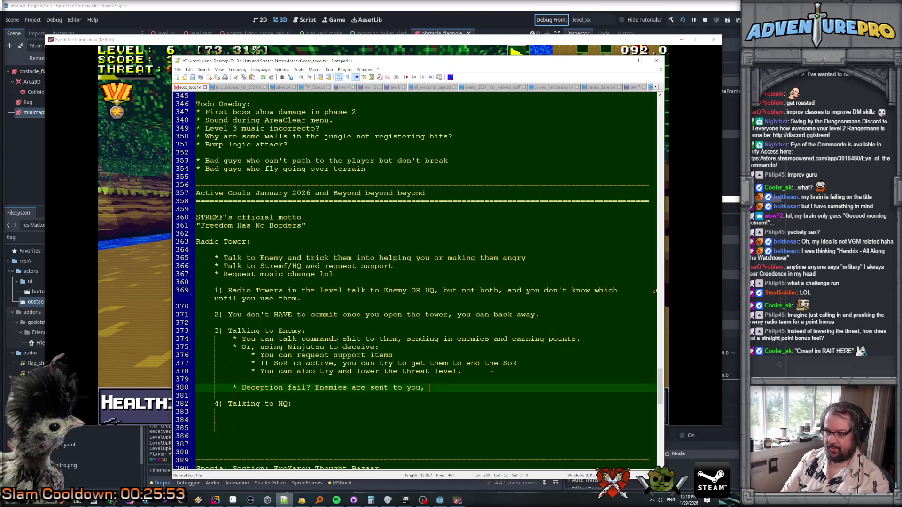
{"action": "type", "text": "threat raise"}
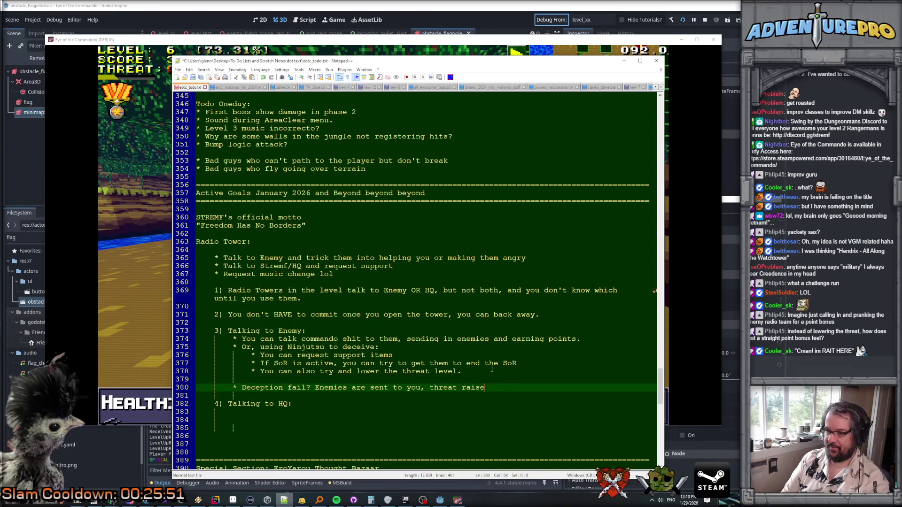
{"action": "type", "text": "d, but no bonus points."}
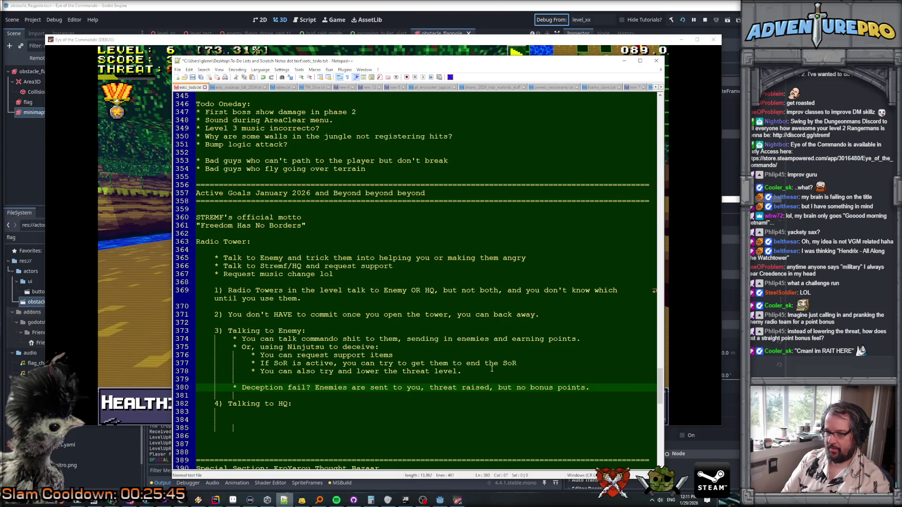
{"action": "key", "text": "BackSpace"}
{"action": "type", "text": "?"}
{"action": "key", "text": "Return"}
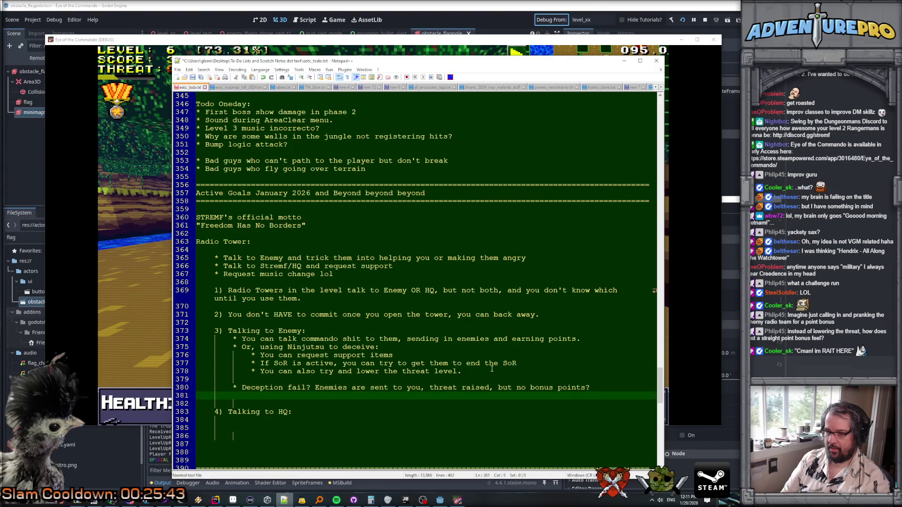
{"action": "type", "text": "* No that sucks, you get "}
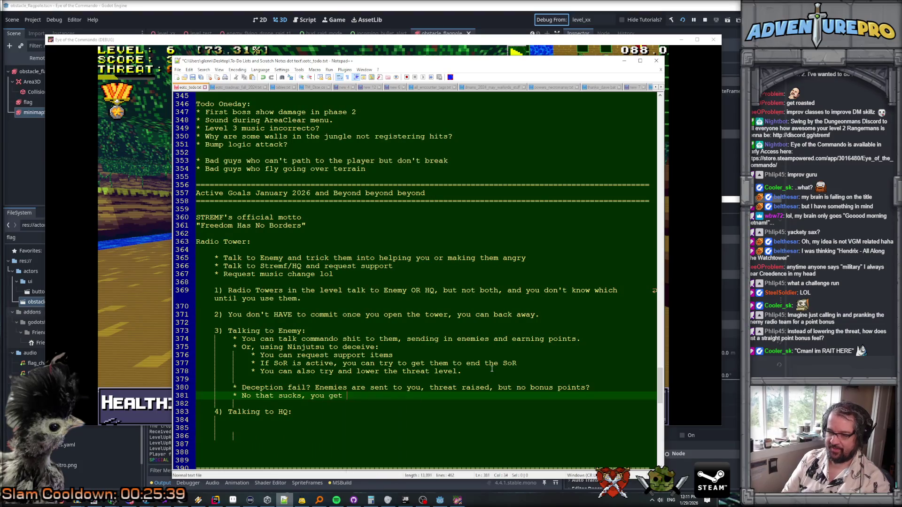
{"action": "type", "text": "points anyway?"}
{"action": "key", "text": "ctrl+BackSpace"}
{"action": "key", "text": "ctrl+BackSpace"}
{"action": "key", "text": "ctrl+BackSpace"}
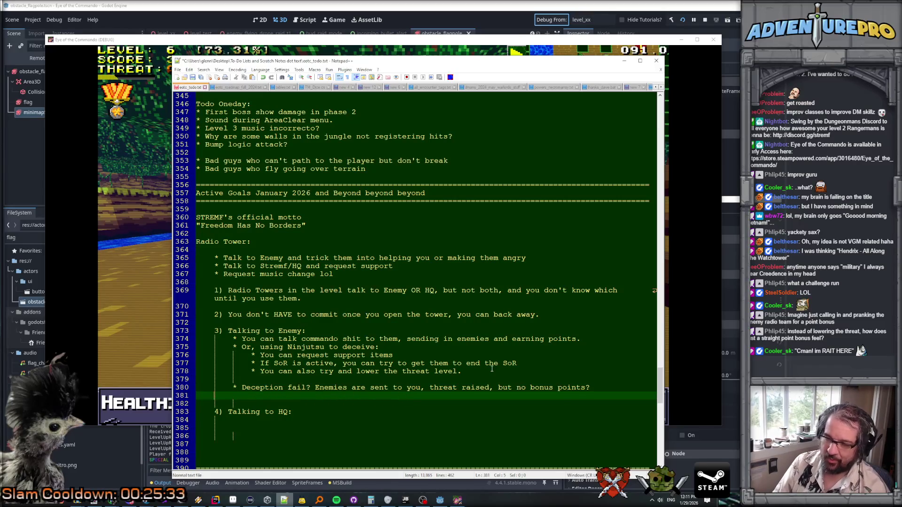
{"action": "key", "text": "BackSpace"}
{"action": "key", "text": "BackSpace"}
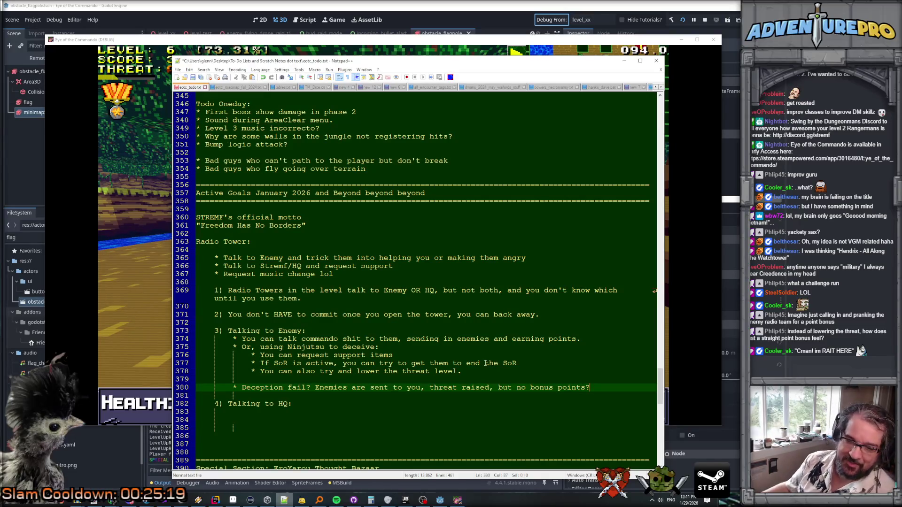
Step: Review the deception bullets and open a new line under 'Talking to HQ'
{"action": "left_click", "coordinate": [485, 363]}
{"action": "key", "text": "Up"}
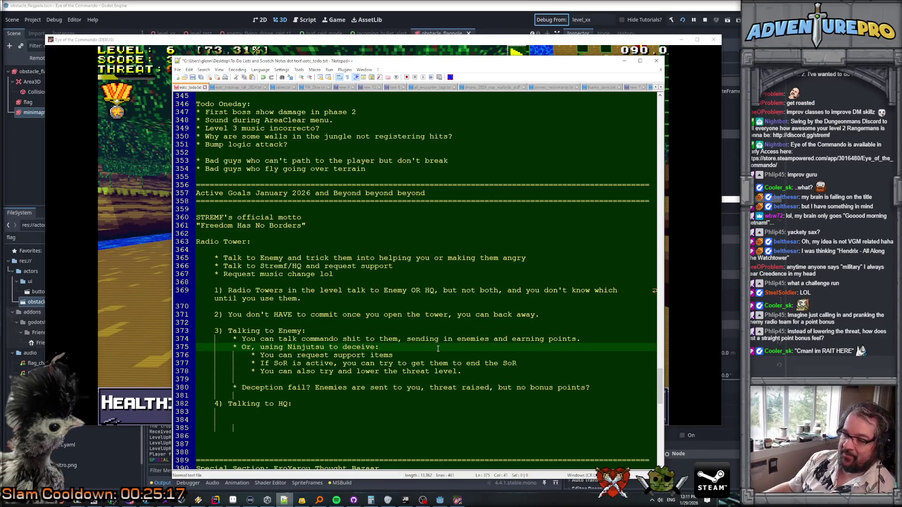
{"action": "key", "text": "Down"}
{"action": "key", "text": "Down"}
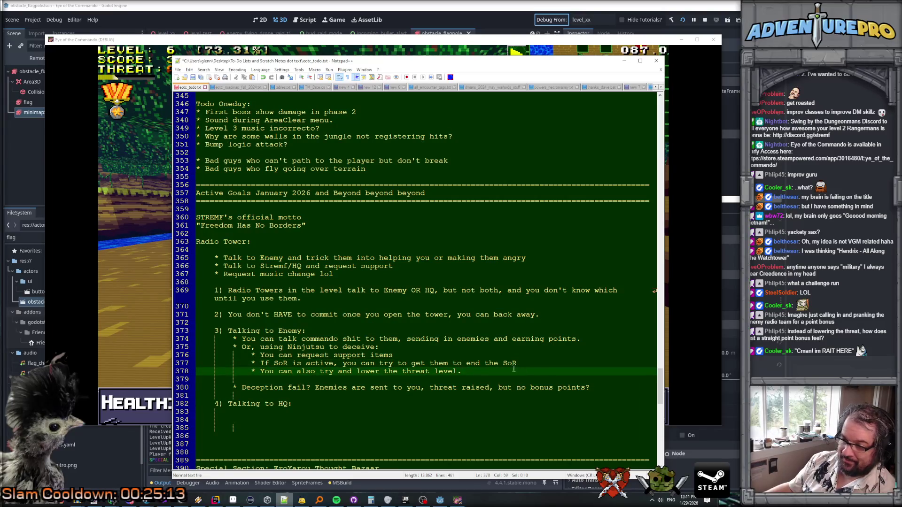
{"action": "left_click", "coordinate": [511, 389]}
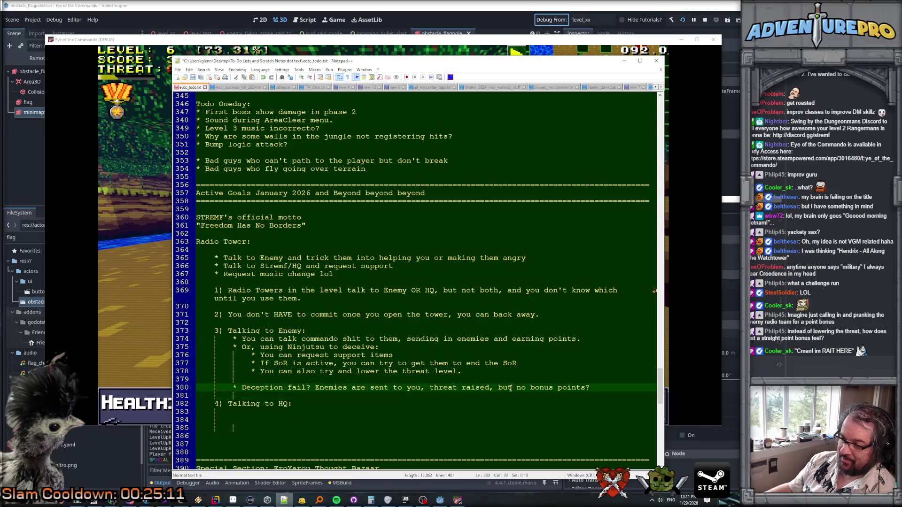
{"action": "key", "text": "Down"}
{"action": "key", "text": "Down"}
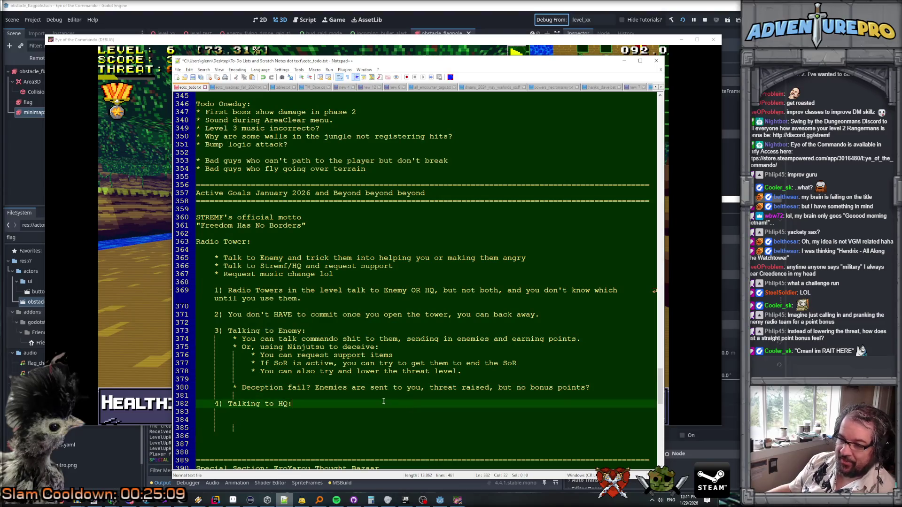
{"action": "key", "text": "Return"}
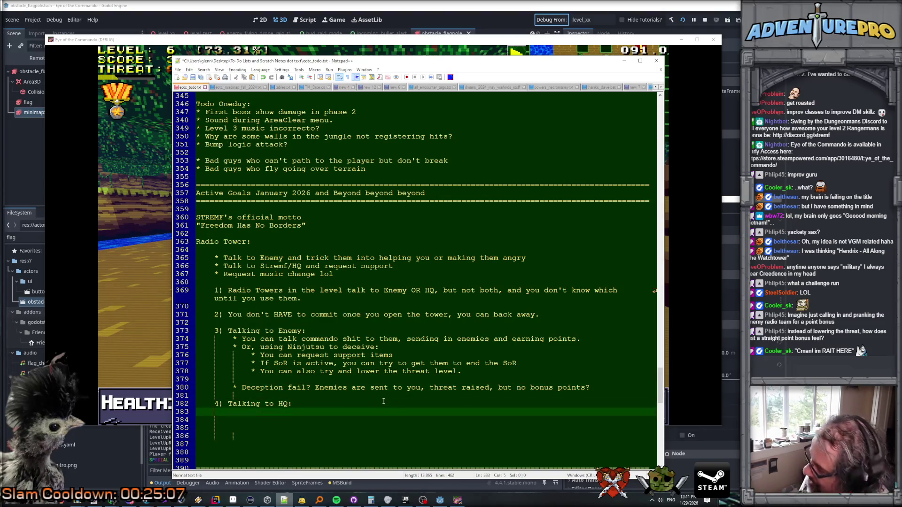
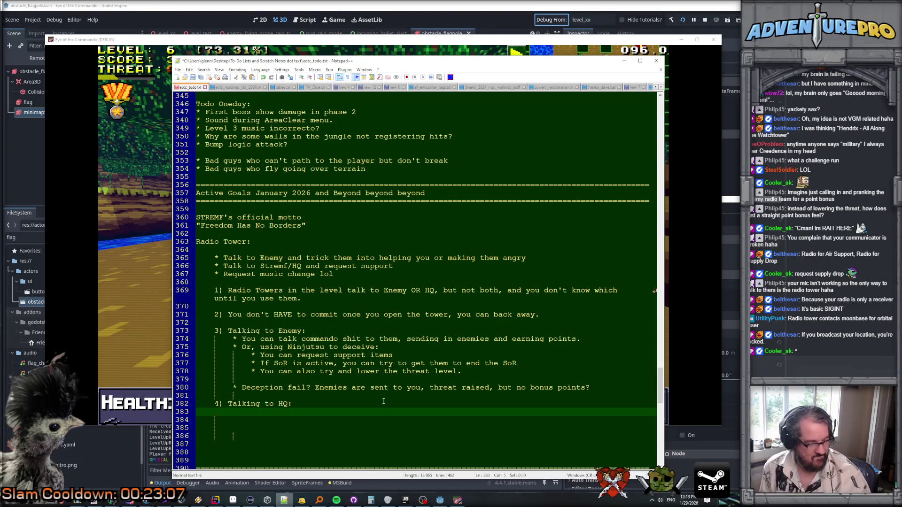
Step: Add the indented bullet 'You can contact HQ, but only once, because your position will be compromised.'
{"action": "key", "text": "Tab"}
{"action": "type", "text": "* "}
{"action": "type", "text": "You can contact "}
{"action": "type", "text": "HQ, but on"}
{"action": "type", "text": "lyu"}
{"action": "key", "text": "BackSpace"}
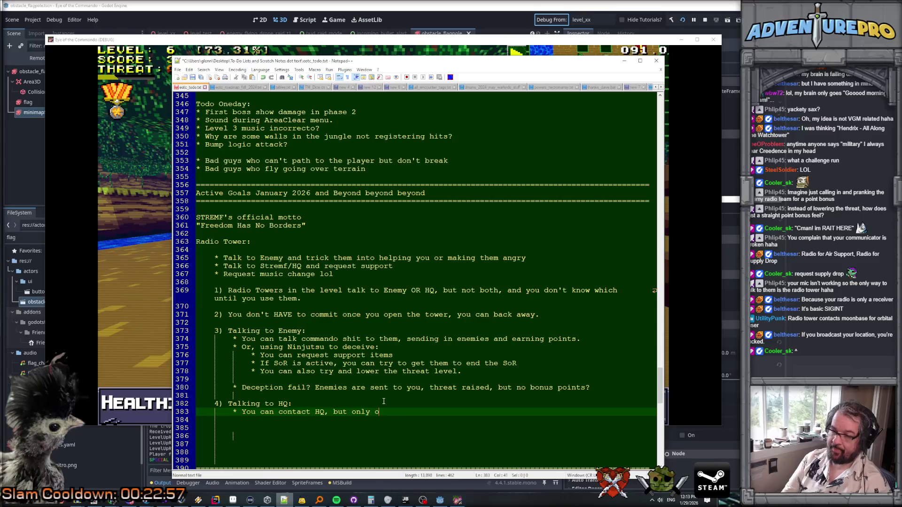
{"action": "type", "text": "nce, because yhour p"}
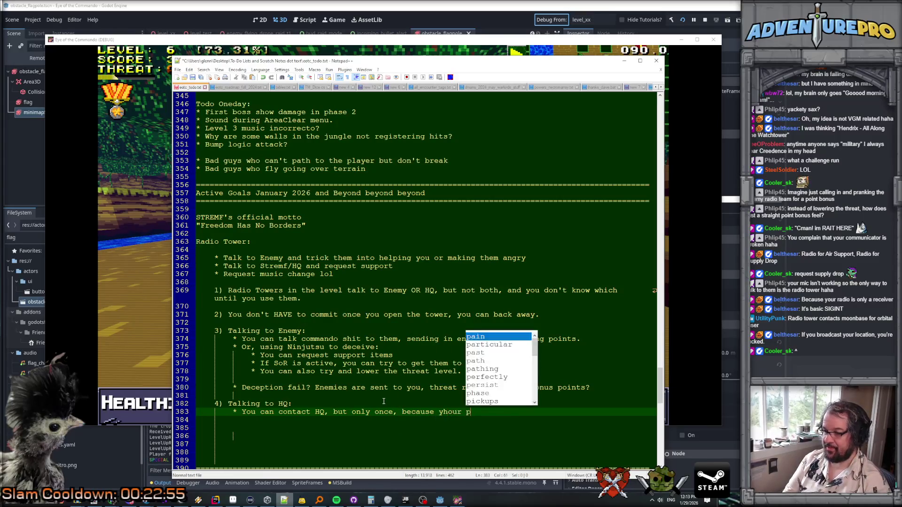
{"action": "key", "text": "BackSpace"}
{"action": "key", "text": "BackSpace"}
{"action": "key", "text": "BackSpace"}
{"action": "key", "text": "BackSpace"}
{"action": "key", "text": "BackSpace"}
{"action": "key", "text": "BackSpace"}
{"action": "type", "text": "our positio"}
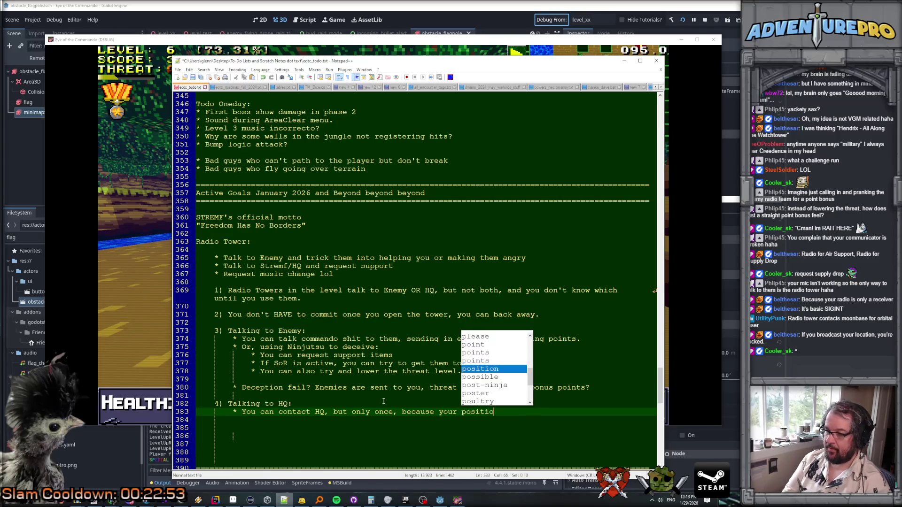
{"action": "type", "text": "n will be comprim"}
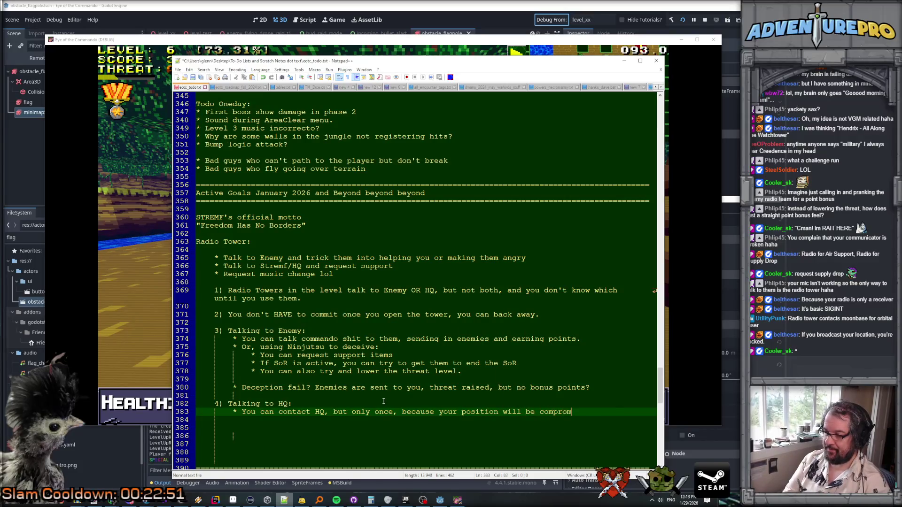
{"action": "key", "text": "BackSpace"}
{"action": "type", "text": "mised."}
{"action": "key", "text": "Return"}
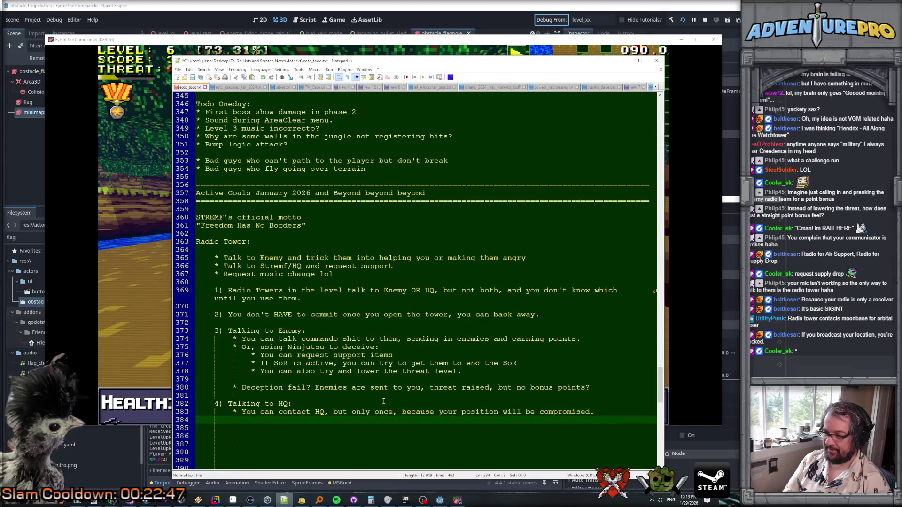
Step: Add an 'Ask for' line with the sub-bullet 'Health / Supply drop (HP + S-Ammo recovery)'
{"action": "type", "text": "* As"}
{"action": "type", "text": "k for"}
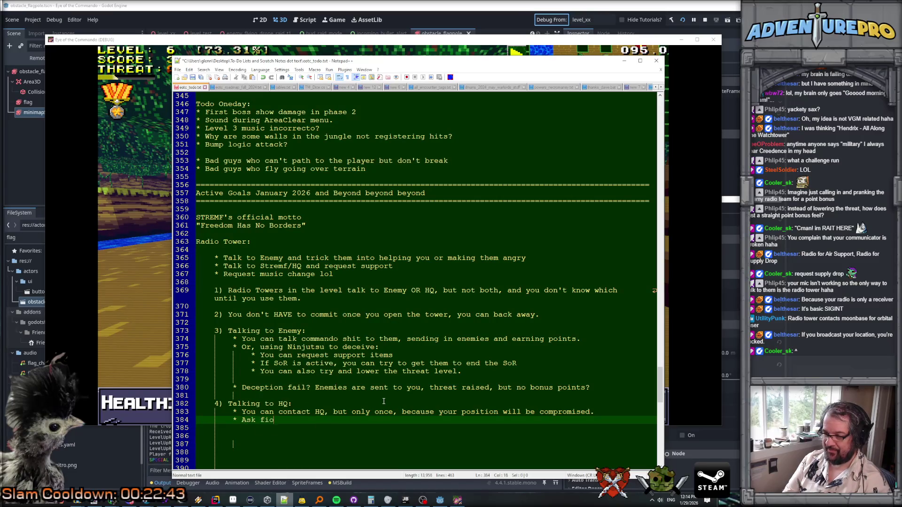
{"action": "key", "text": "Return"}
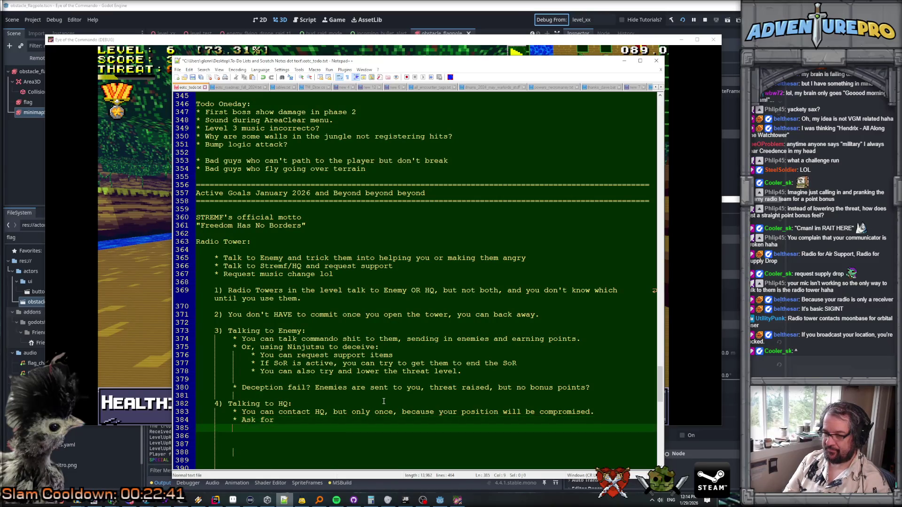
{"action": "key", "text": "Tab"}
{"action": "type", "text": "* Health "}
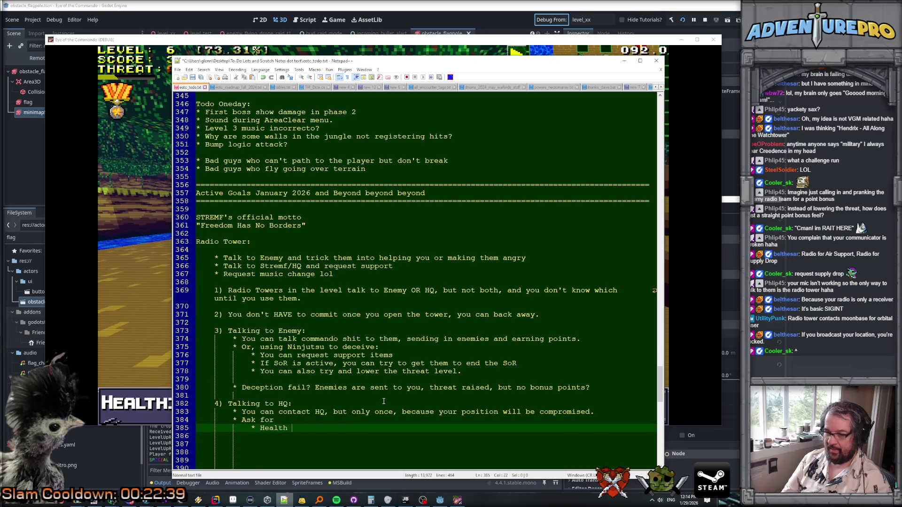
{"action": "type", "text": "/ Supply drop (HP + "}
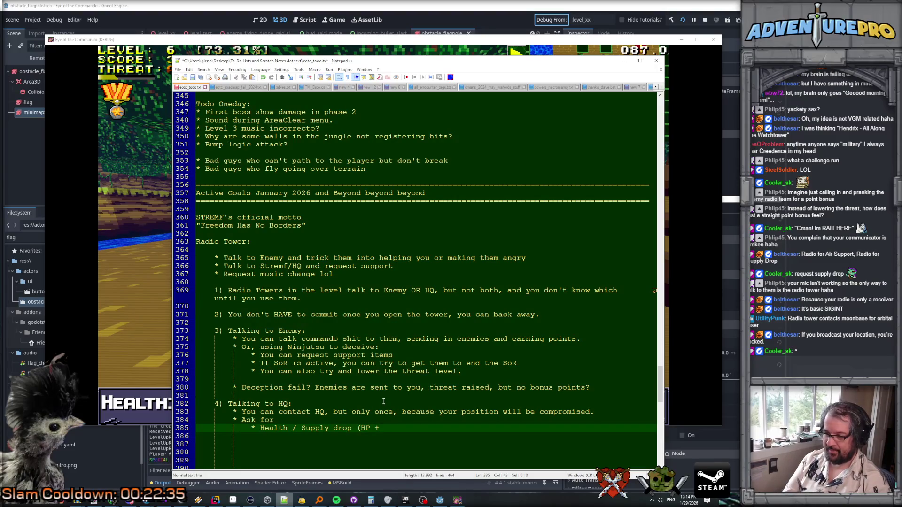
{"action": "type", "text": "S-Ammo recovery)"}
Step: Add a 'Shop refresh' sub-bullet about re-rolling shops and respawning missing shops
{"action": "key", "text": "Return"}
{"action": "type", "text": "* "}
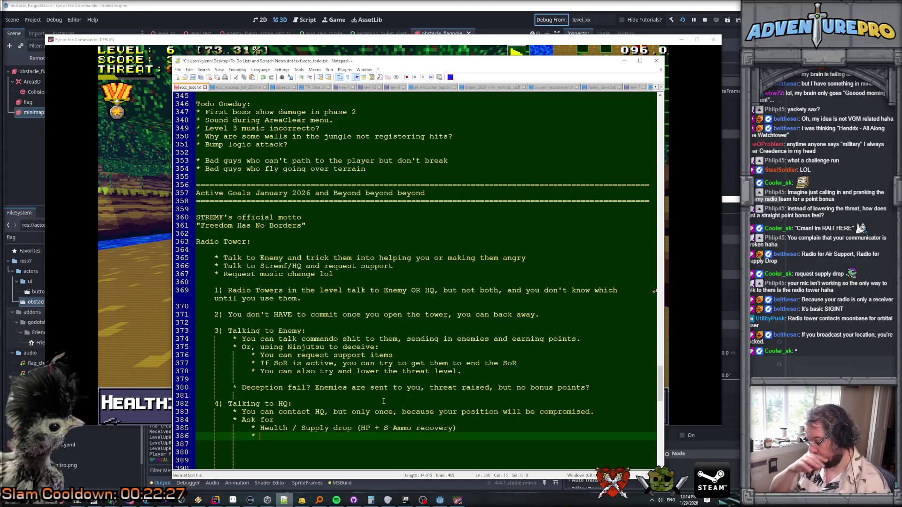
{"action": "type", "text": "Shop refresh"}
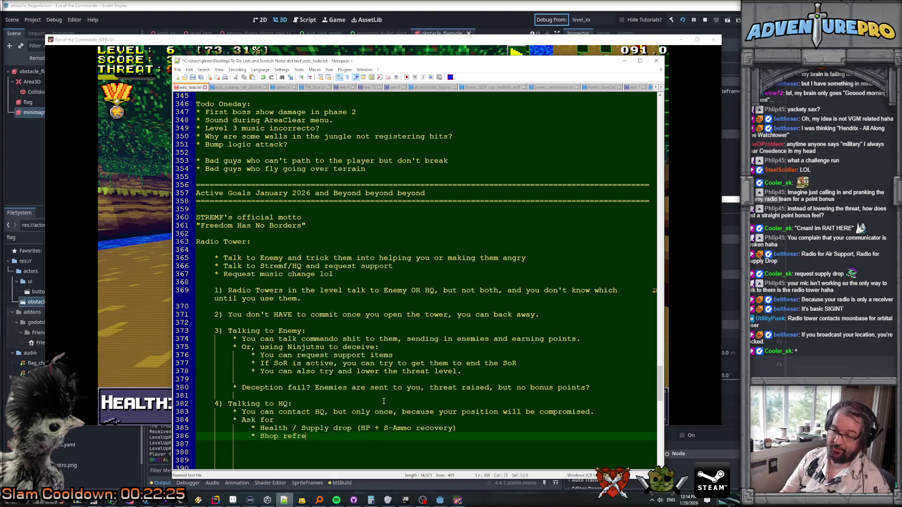
{"action": "key", "text": "BackSpace"}
{"action": "key", "text": "BackSpace"}
{"action": "type", "text": "re0"}
{"action": "key", "text": "BackSpace"}
{"action": "type", "text": "-roll shops, res"}
{"action": "key", "text": "BackSpace"}
{"action": "key", "text": "BackSpace"}
{"action": "key", "text": "BackSpace"}
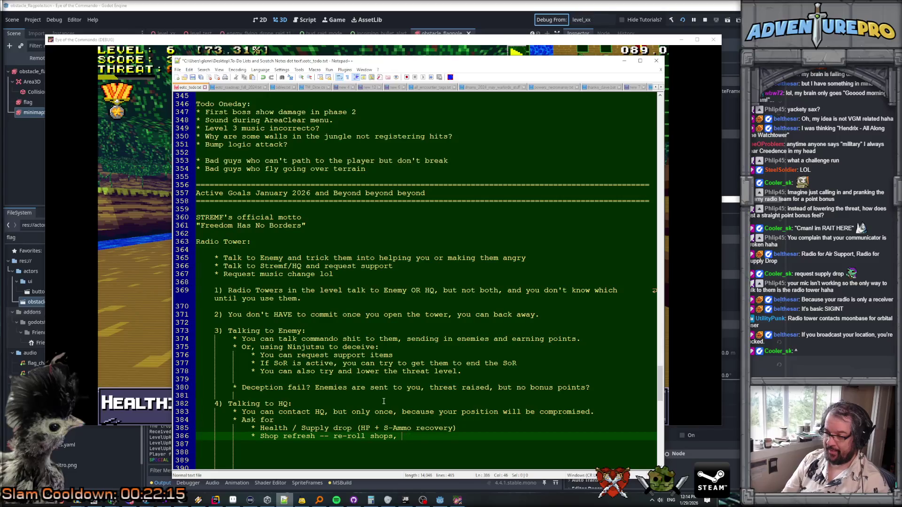
{"action": "type", "text": "spawn missing shops"}
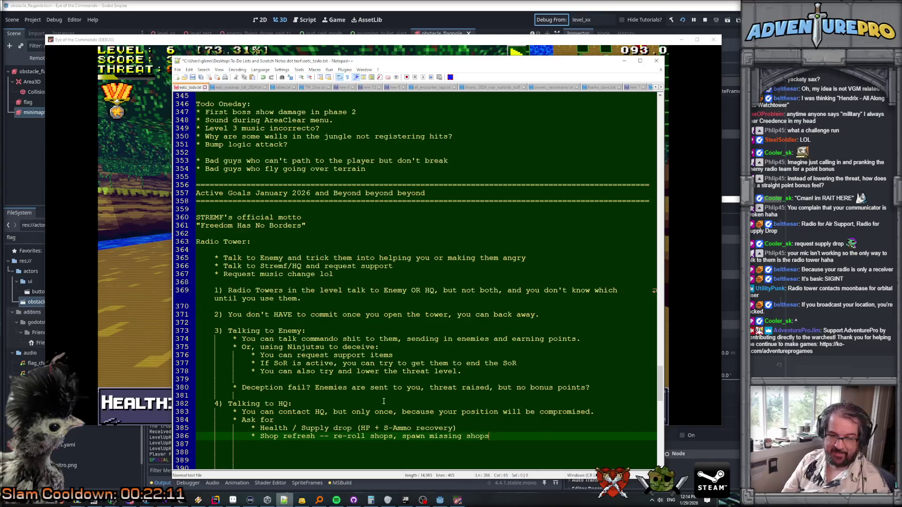
{"action": "key", "text": "BackSpace"}
{"action": "key", "text": "BackSpace"}
{"action": "type", "text": "s"}
Step: Start a new empty bullet below the shop refresh request
{"action": "key", "text": "Return"}
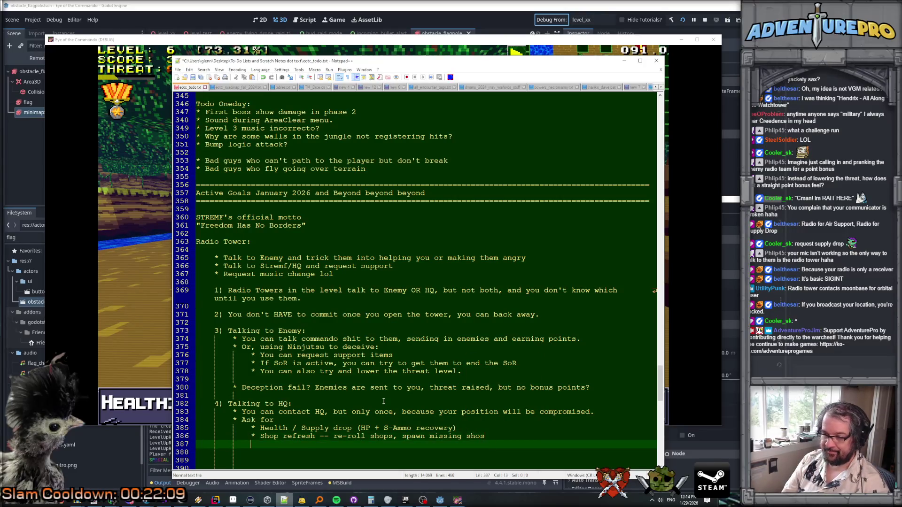
{"action": "type", "text": "p"}
{"action": "key", "text": "BackSpace"}
{"action": "key", "text": "BackSpace"}
{"action": "key", "text": "BackSpace"}
{"action": "type", "text": "p"}
{"action": "key", "text": "Return"}
{"action": "key", "text": "BackSpace"}
{"action": "key", "text": "BackSpace"}
{"action": "key", "text": "BackSpace"}
{"action": "key", "text": "BackSpace"}
{"action": "type", "text": "ps"}
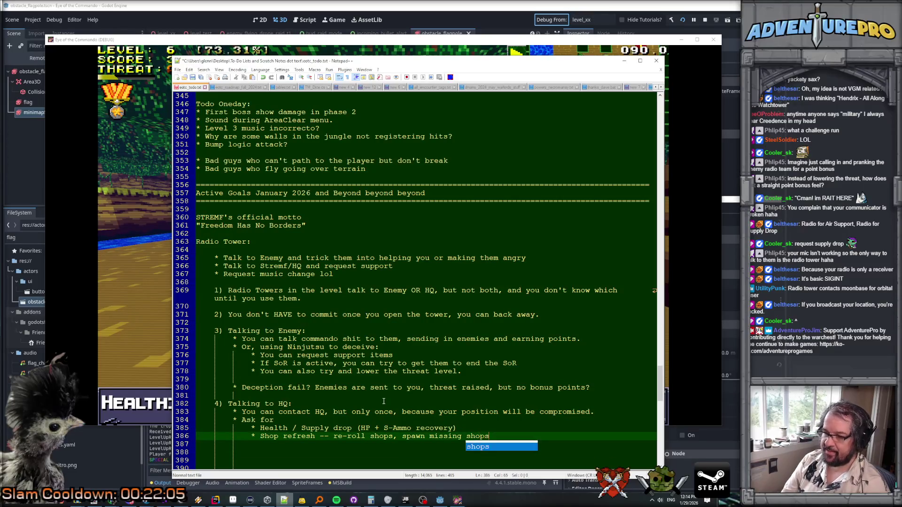
{"action": "key", "text": "Return"}
{"action": "type", "text": "*"}
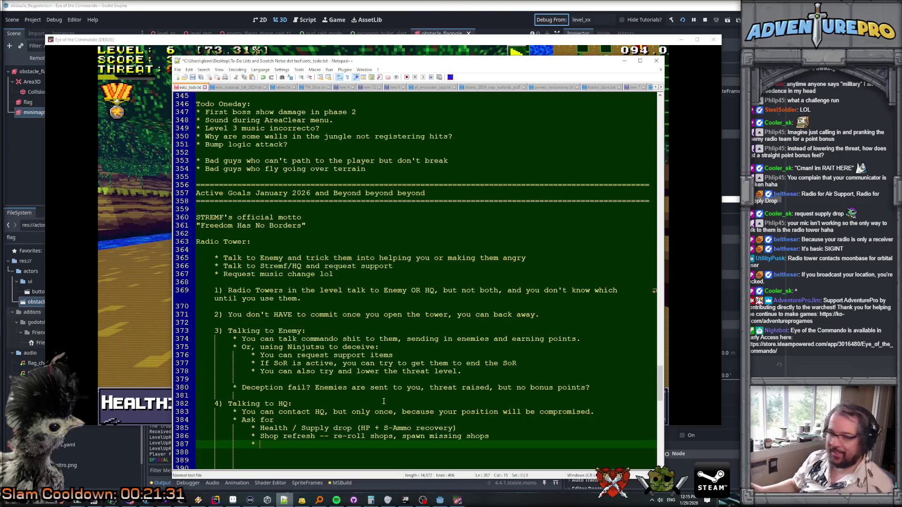
{"action": "left_click", "coordinate": [429, 396]}
{"action": "scroll", "coordinate": [429, 396], "scroll_direction": "down", "scroll_amount": 2}
{"action": "left_click", "coordinate": [429, 324]}
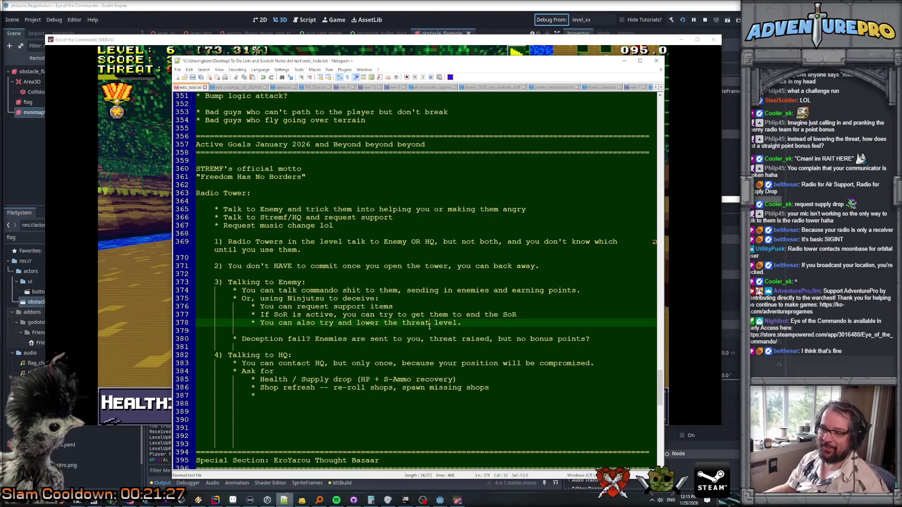
{"action": "double_click", "coordinate": [429, 325]}
{"action": "key", "text": "Up"}
{"action": "key", "text": "Up"}
{"action": "key", "text": "Up"}
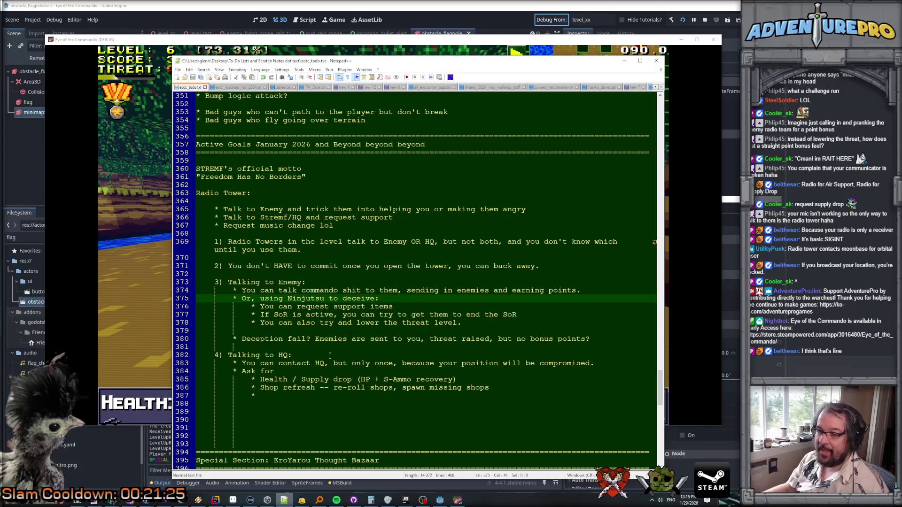
{"action": "left_click", "coordinate": [335, 364]}
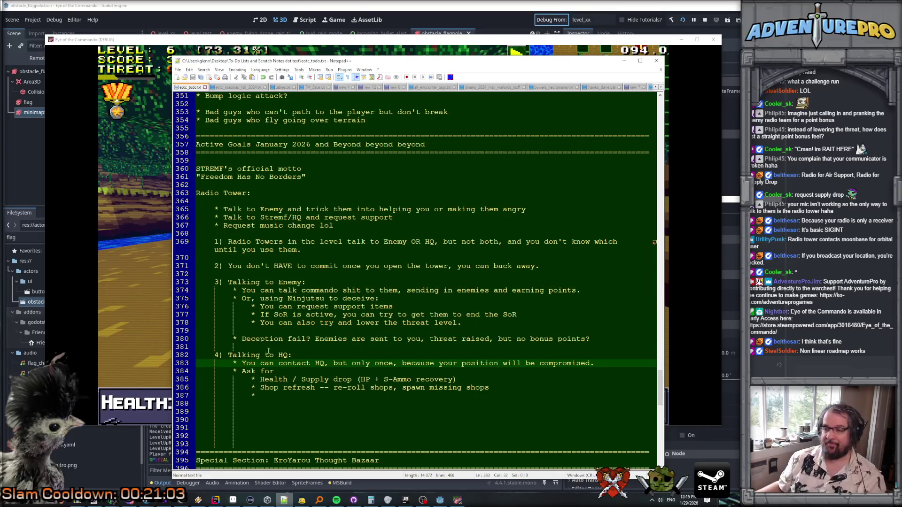
{"action": "scroll", "coordinate": [269, 351], "scroll_direction": "down", "scroll_amount": 1}
{"action": "left_click", "coordinate": [285, 331]}
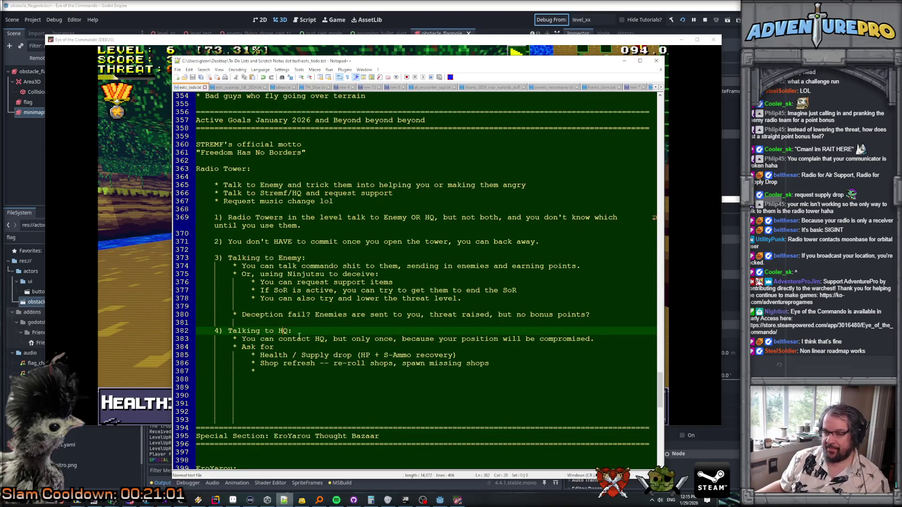
{"action": "left_click", "coordinate": [444, 363]}
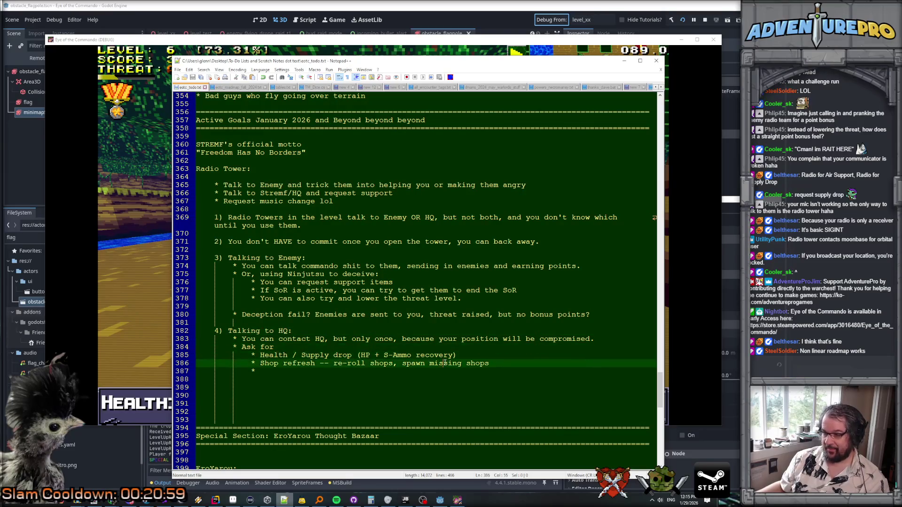
{"action": "left_click", "coordinate": [512, 360]}
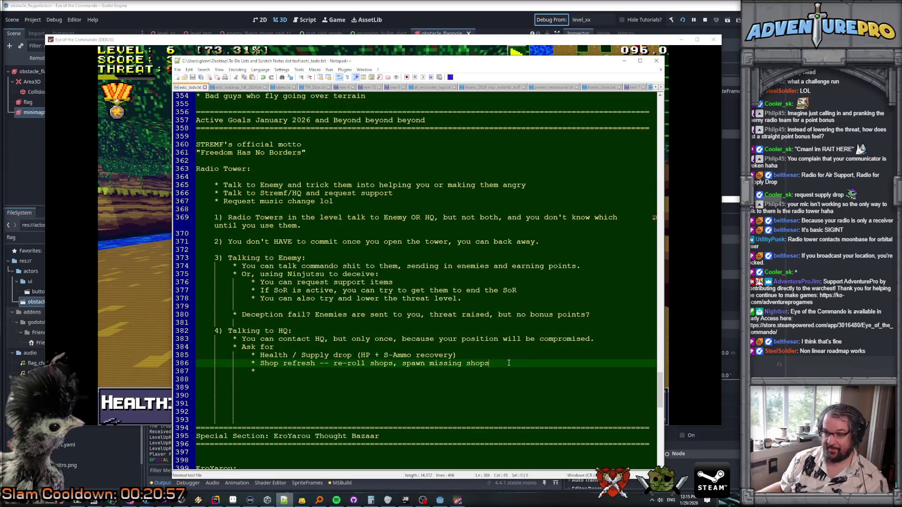
Step: Add a 'Music change + points' request granting a score bonus, then switch to Chrome
{"action": "key", "text": "Down"}
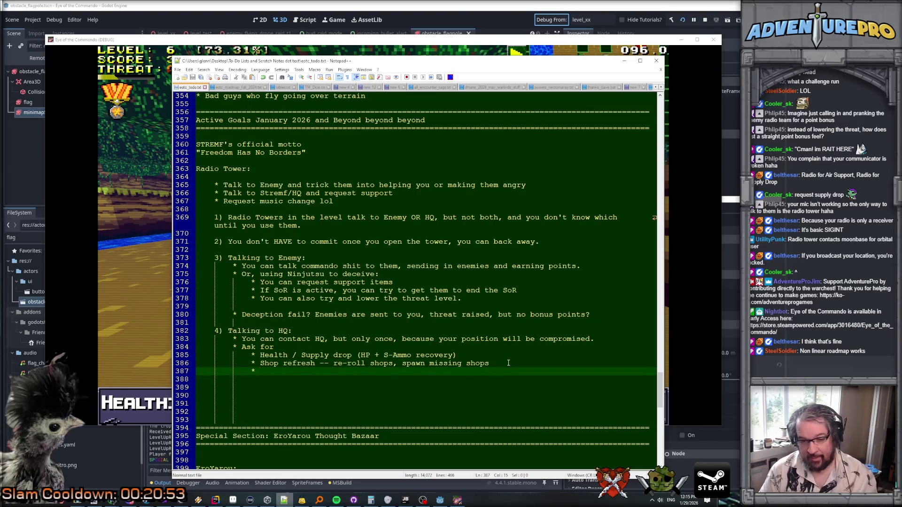
{"action": "type", "text": "Musi"}
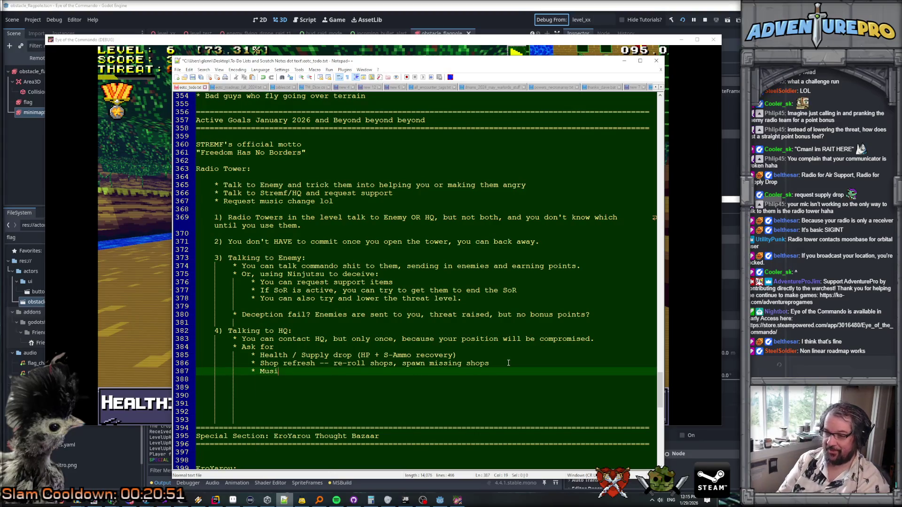
{"action": "type", "text": "c change + point"}
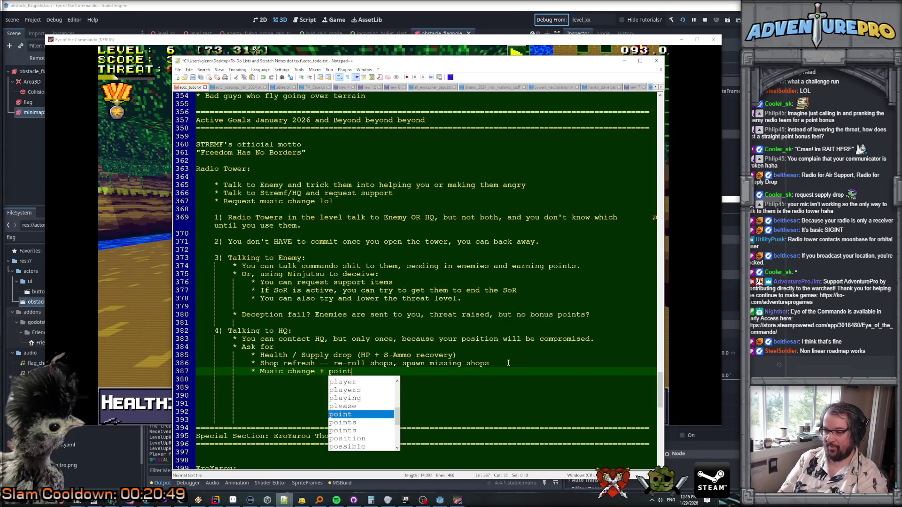
{"action": "type", "text": "s -- "}
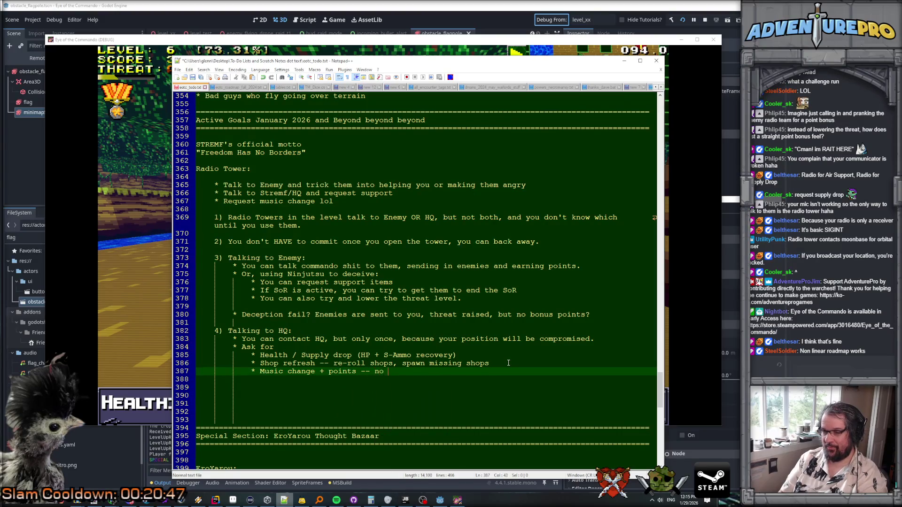
{"action": "type", "text": "thios s provides no material benefit, so here's a score bonus."}
{"action": "key", "text": "Return"}
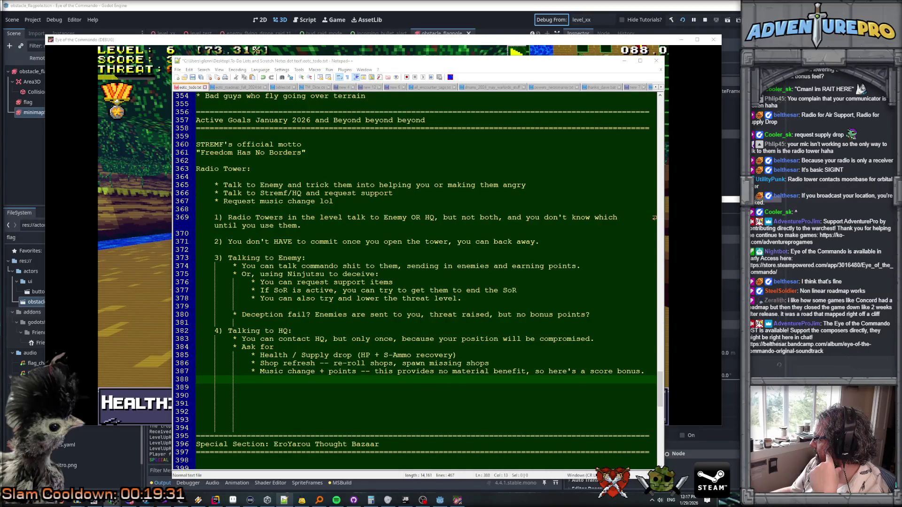
{"action": "key", "text": "alt+Tab"}
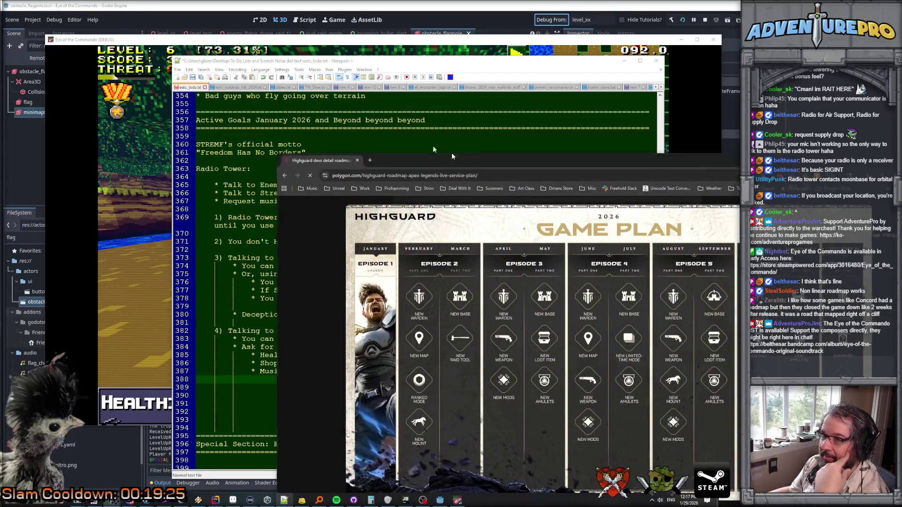
Step: Maximize the Polygon Highguard roadmap article window
{"action": "double_click", "coordinate": [452, 157]}
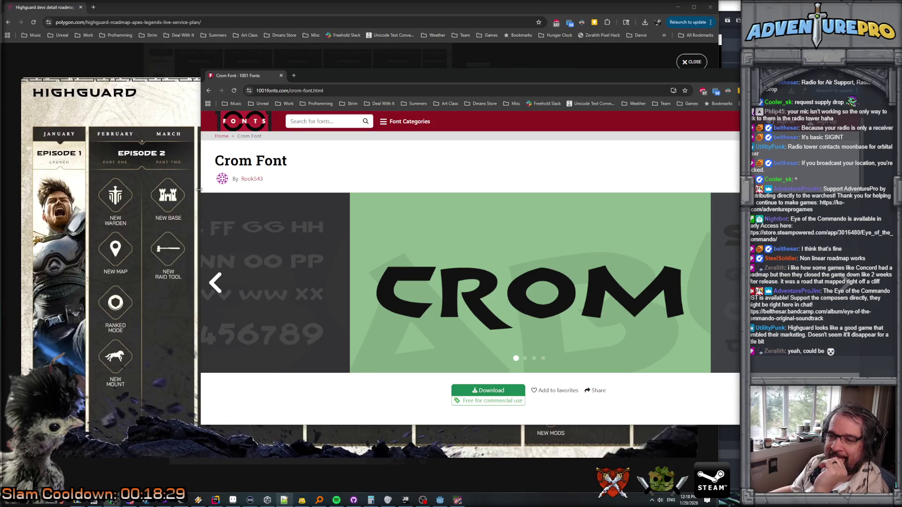
Step: Narrow the Crom Font page window and move it up and left
{"action": "left_click_drag", "start_coordinate": [202, 192], "coordinate": [233, 193]}
{"action": "left_click_drag", "start_coordinate": [340, 78], "coordinate": [279, 44]}
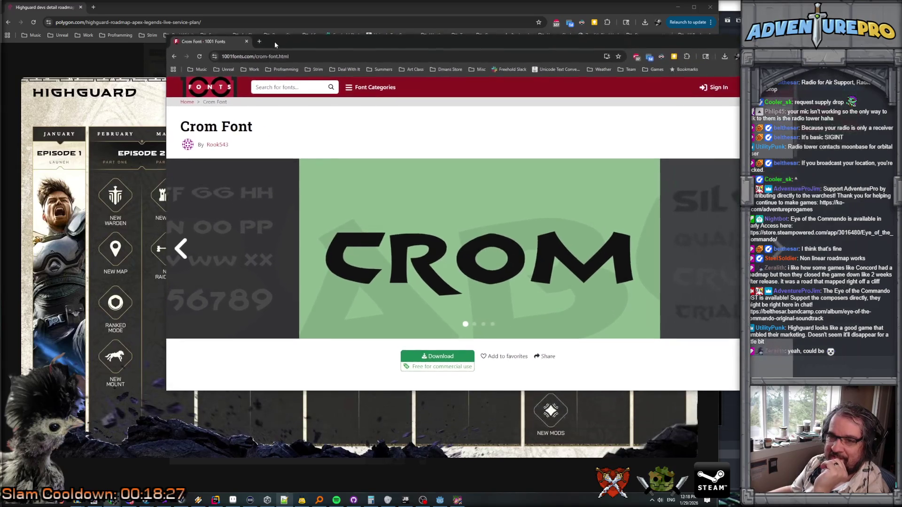
{"action": "scroll", "coordinate": [517, 275], "scroll_direction": "down", "scroll_amount": 8}
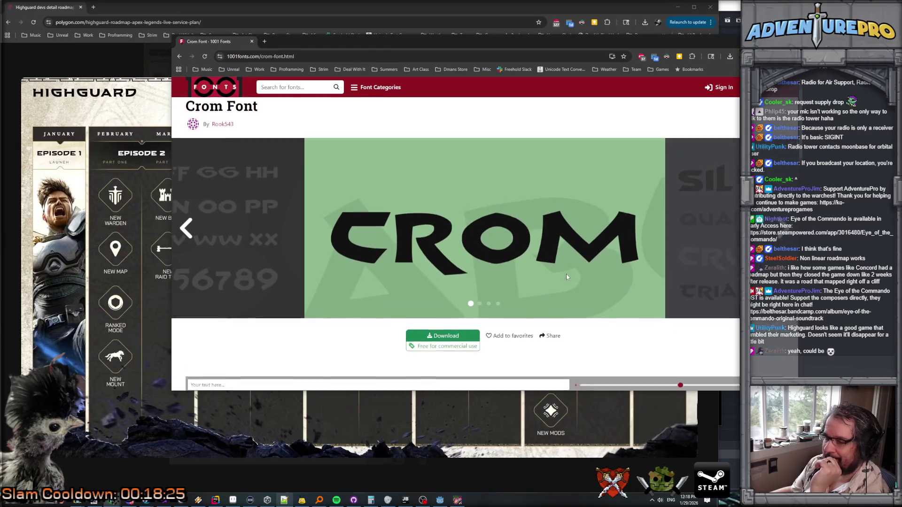
{"action": "scroll", "coordinate": [572, 275], "scroll_direction": "up", "scroll_amount": 2}
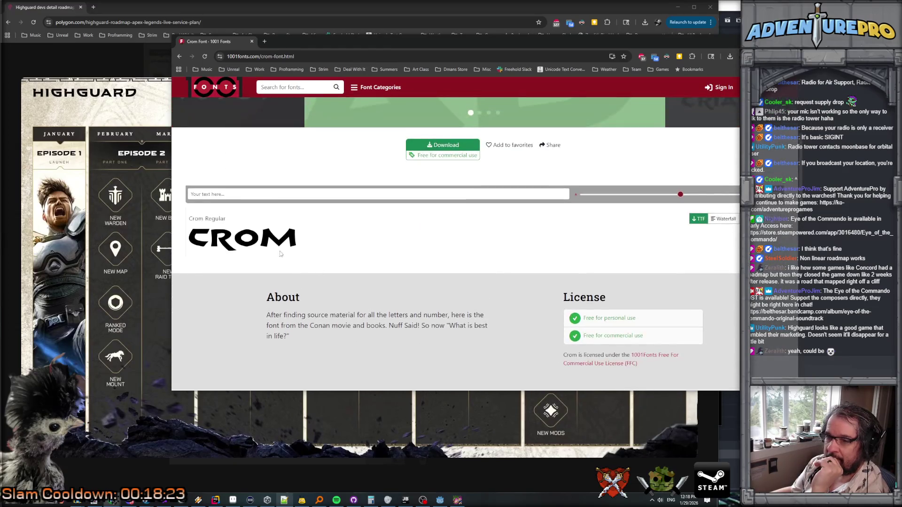
Step: Preview custom text HIGHGUARD in Crom and look over the About, License and Gallery sections
{"action": "left_click", "coordinate": [243, 197]}
{"action": "type", "text": "HIGHGUARD"}
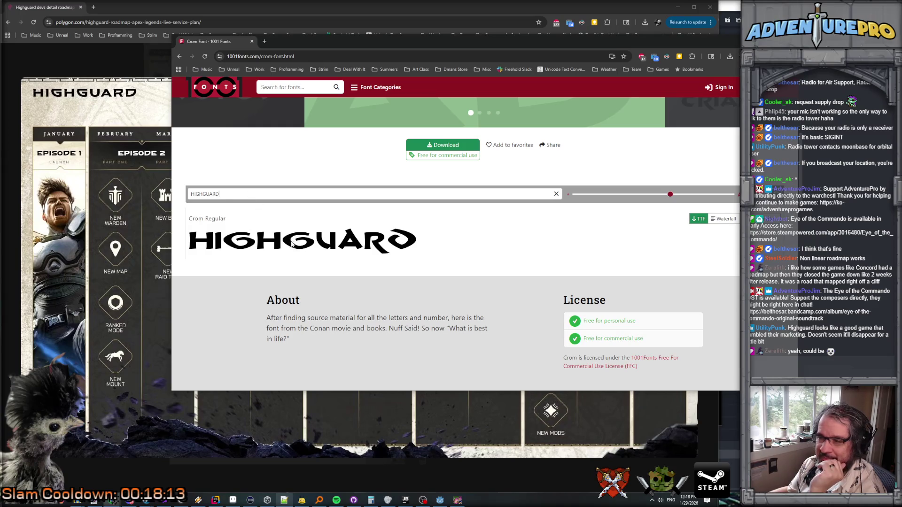
{"action": "scroll", "coordinate": [356, 247], "scroll_direction": "up", "scroll_amount": 1}
{"action": "scroll", "coordinate": [356, 247], "scroll_direction": "up", "scroll_amount": 2}
{"action": "scroll", "coordinate": [356, 247], "scroll_direction": "down", "scroll_amount": 2}
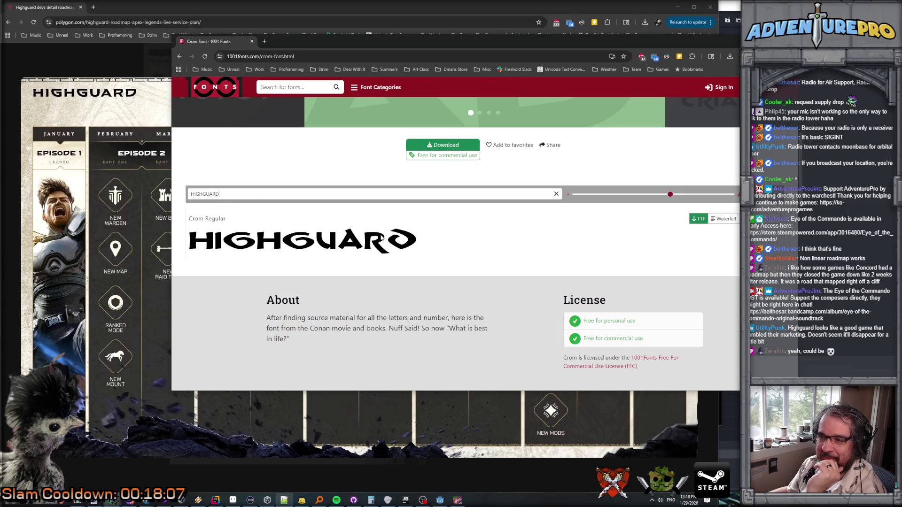
{"action": "scroll", "coordinate": [381, 240], "scroll_direction": "down", "scroll_amount": 5}
{"action": "scroll", "coordinate": [377, 247], "scroll_direction": "up", "scroll_amount": 2}
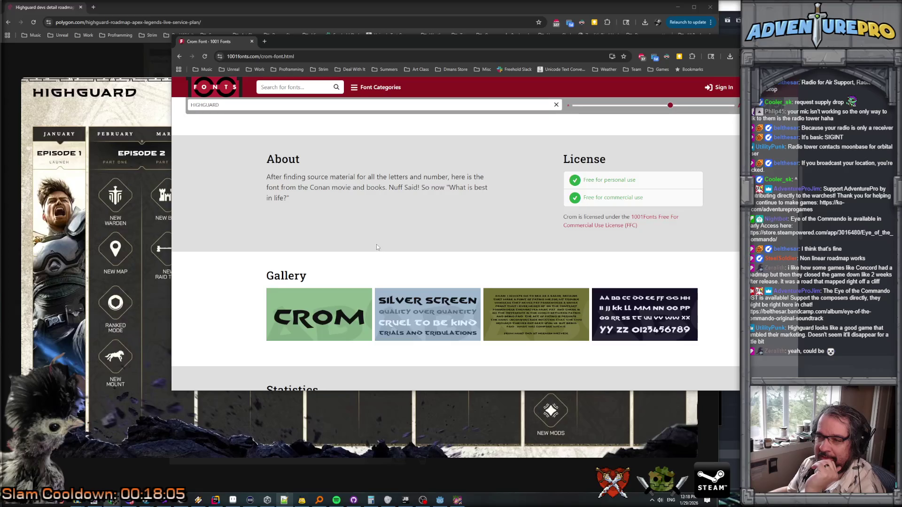
{"action": "scroll", "coordinate": [377, 247], "scroll_direction": "down", "scroll_amount": 2}
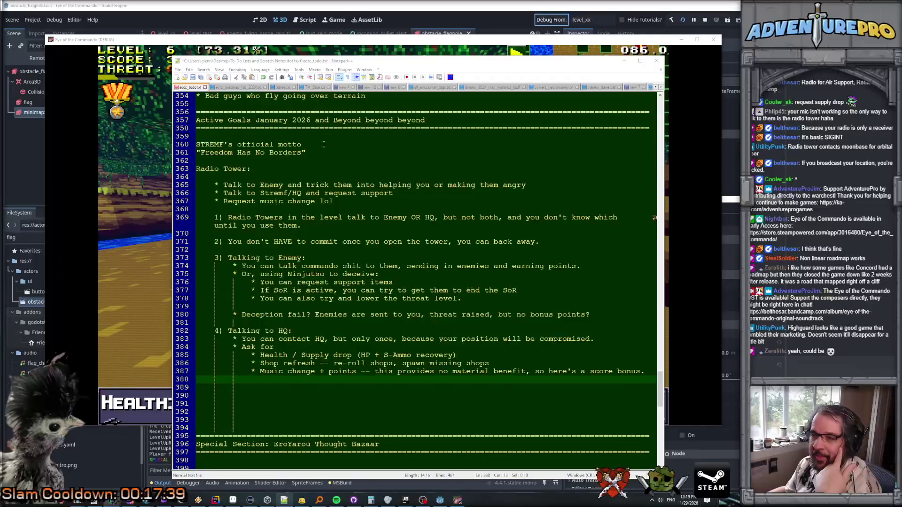
Step: Review the Radio Tower notes and select the Talking to HQ lines 383–387
{"action": "left_click", "coordinate": [314, 242]}
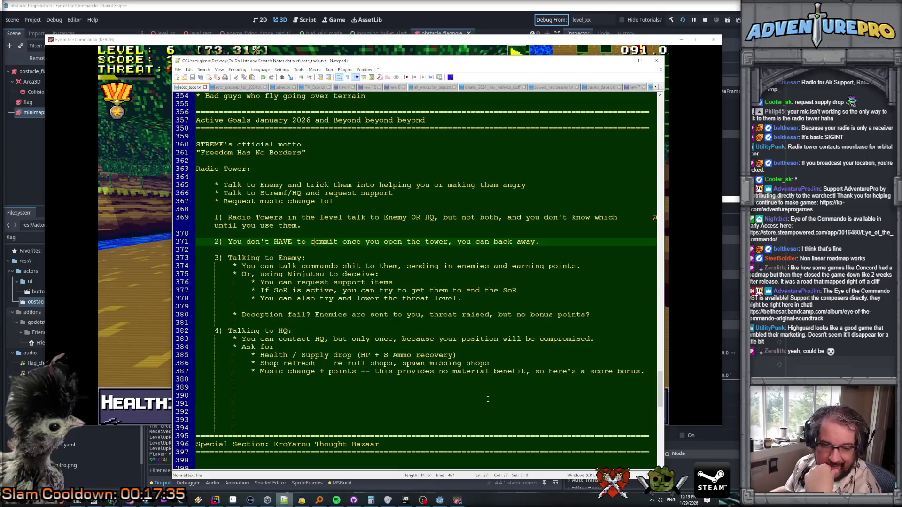
{"action": "left_click", "coordinate": [302, 346]}
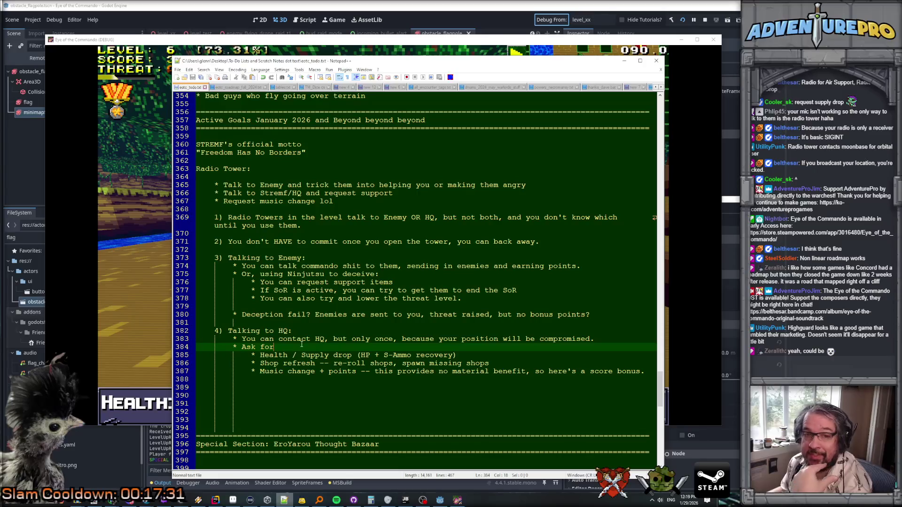
{"action": "left_click_drag", "start_coordinate": [320, 266], "coordinate": [533, 266]}
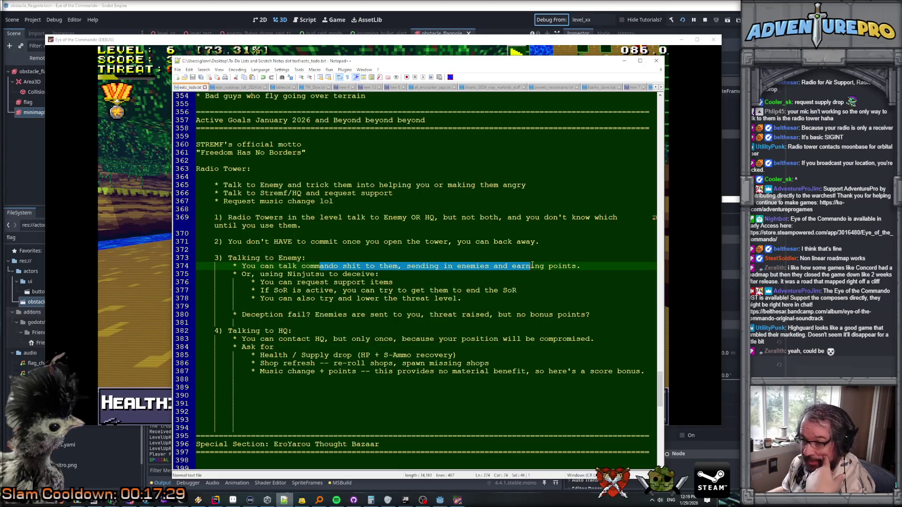
{"action": "mouse_move", "coordinate": [242, 339]}
{"action": "left_mouse_down"}
{"action": "mouse_move", "coordinate": [291, 371]}
{"action": "mouse_move", "coordinate": [644, 371]}
{"action": "left_mouse_up"}
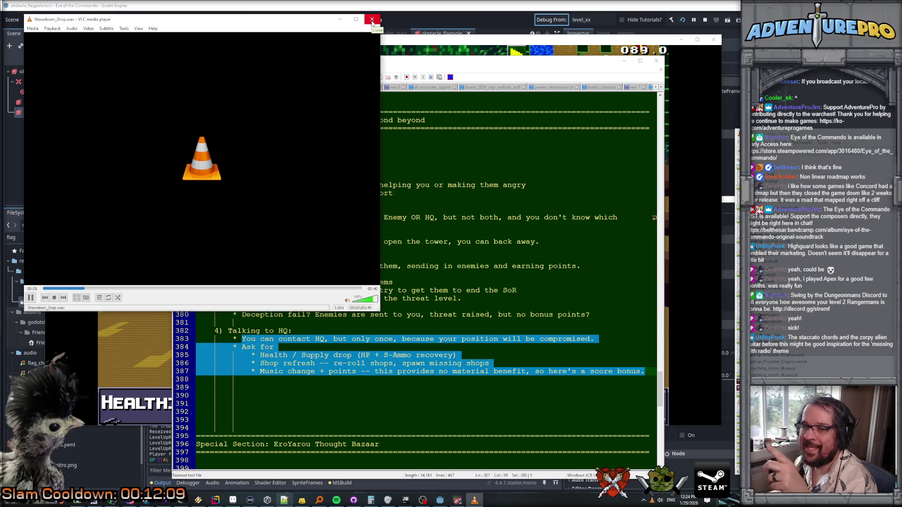
Step: Lower VLC's volume to about 65% and close the player
{"action": "left_click_drag", "start_coordinate": [374, 300], "coordinate": [366, 301]}
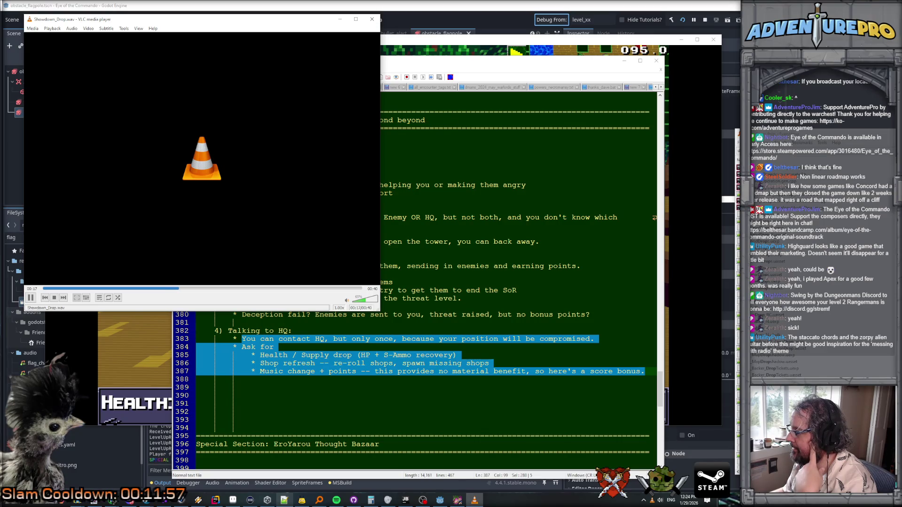
{"action": "key", "text": "alt+Tab"}
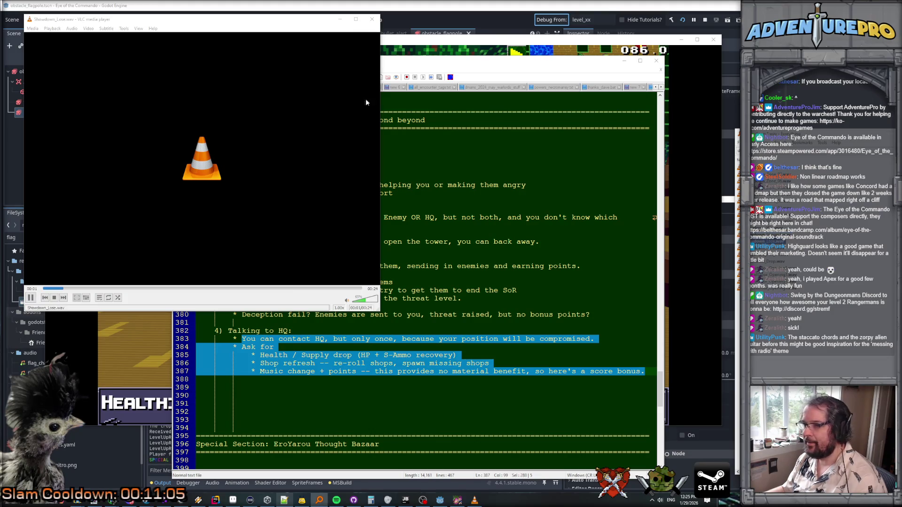
{"action": "left_click", "coordinate": [372, 20]}
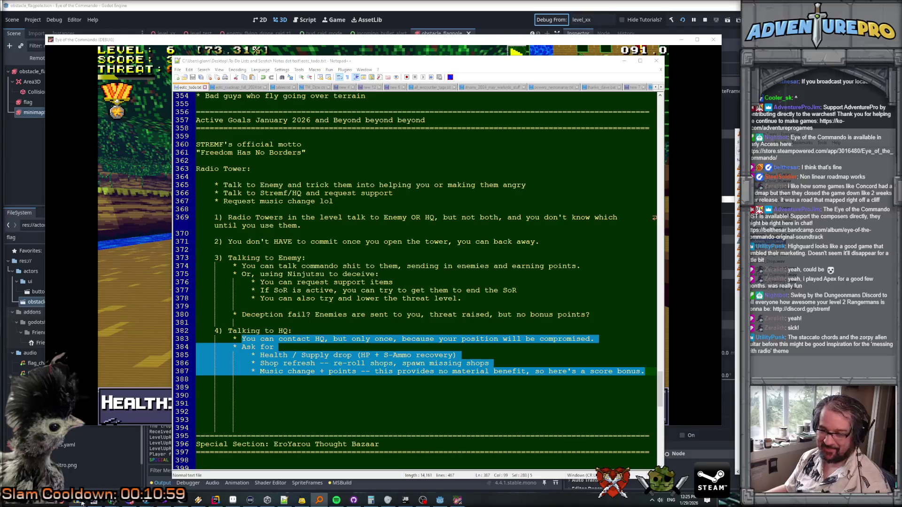
Step: Open the Videos folder and move its window off to the right
{"action": "mouse_move", "coordinate": [82, 502]}
{"action": "left_click", "coordinate": [532, 472]}
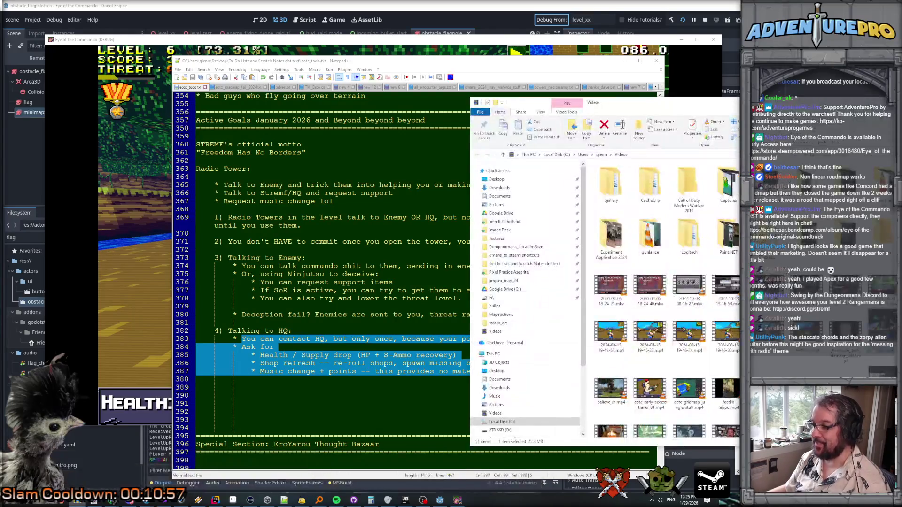
{"action": "left_click_drag", "start_coordinate": [667, 102], "coordinate": [898, 107]}
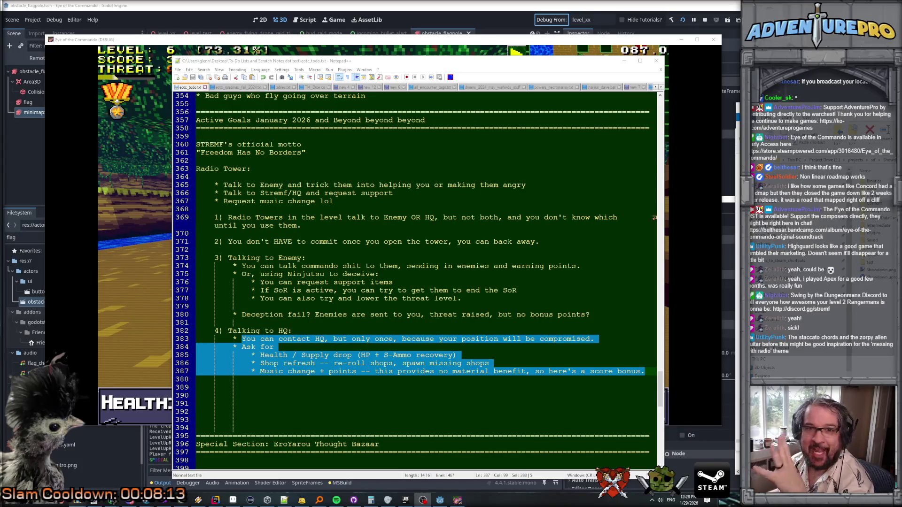
{"action": "key", "text": "super+t"}
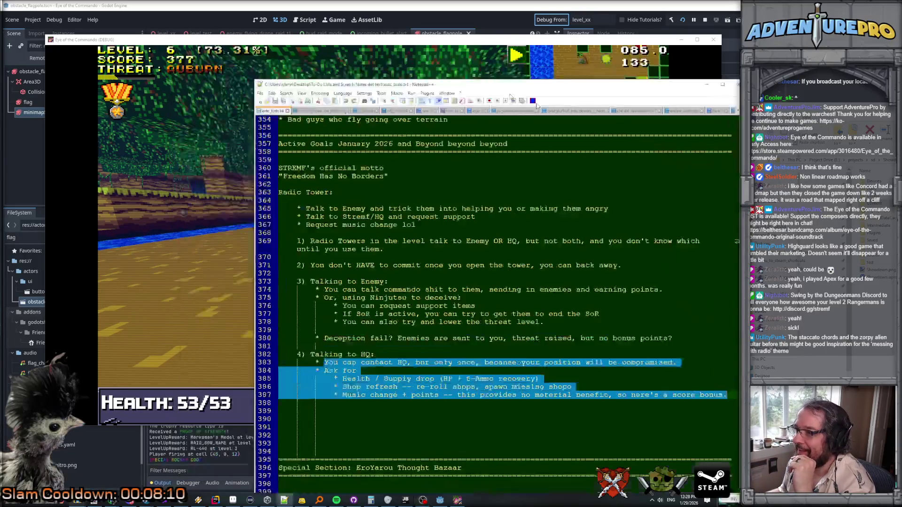
Step: Move Notepad++ aside, bring the game window up-left to the front, and shoot a barrel
{"action": "mouse_move", "coordinate": [405, 63]}
{"action": "left_mouse_down"}
{"action": "mouse_move", "coordinate": [851, 79]}
{"action": "mouse_move", "coordinate": [834, 72]}
{"action": "mouse_move", "coordinate": [882, 106]}
{"action": "left_mouse_up"}
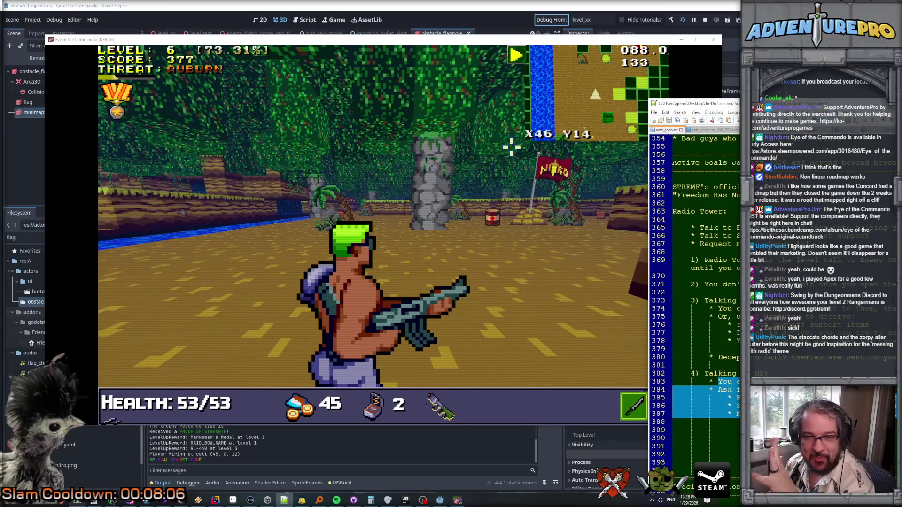
{"action": "left_click", "coordinate": [263, 39]}
{"action": "left_click_drag", "start_coordinate": [263, 39], "coordinate": [235, 29]}
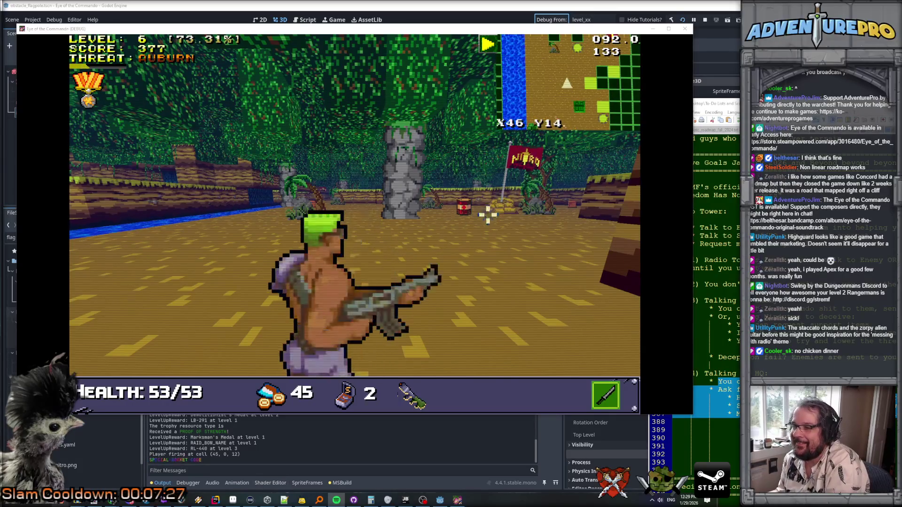
{"action": "left_click", "coordinate": [463, 202]}
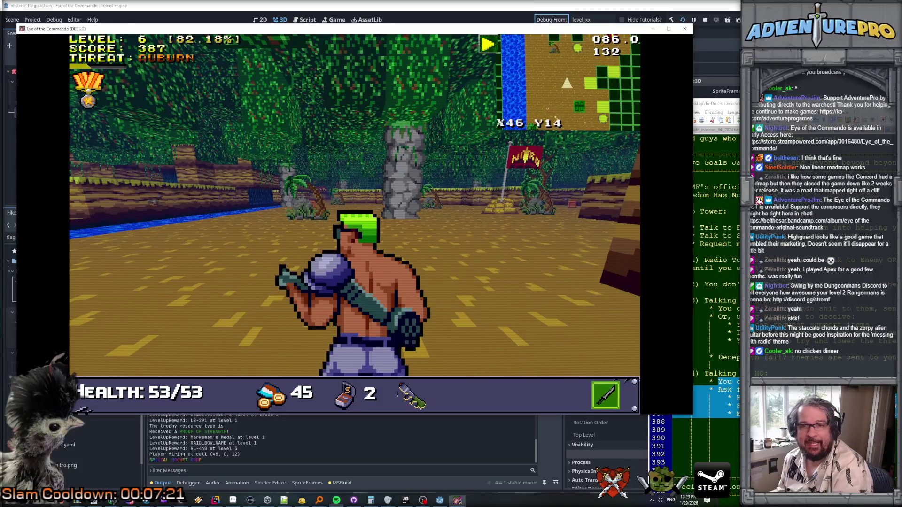
Step: Advance, shoot the supply crate and Nitro Mook, and take the Demolitionist's Medal upgrade
{"action": "key", "text": "w"}
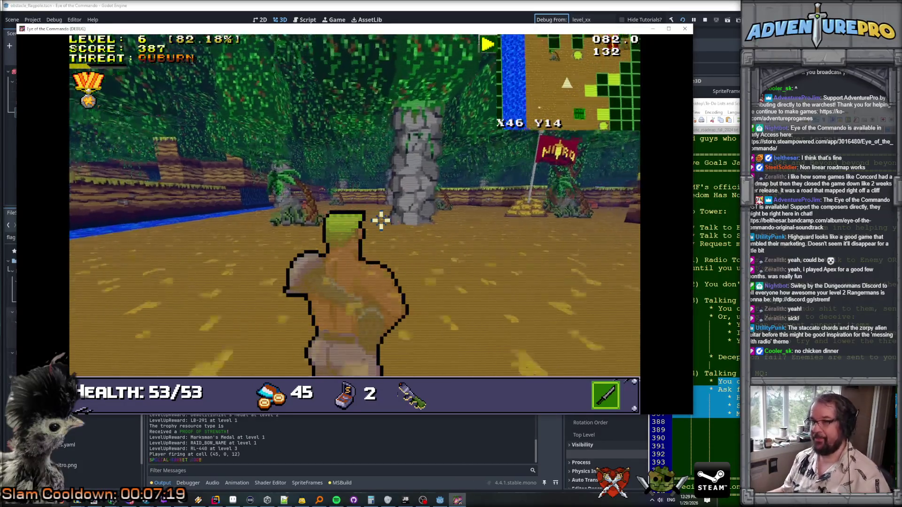
{"action": "key", "text": "w"}
{"action": "left_click", "coordinate": [281, 211]}
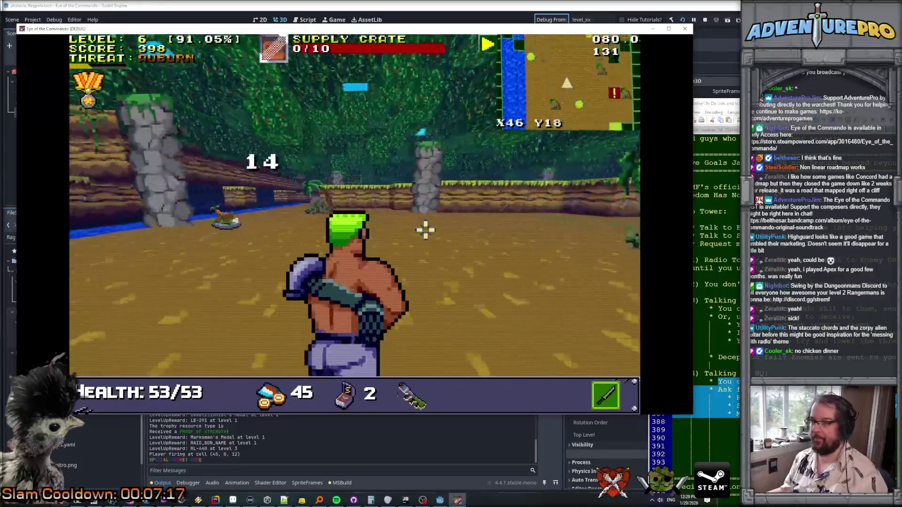
{"action": "key", "text": "w"}
{"action": "key", "text": "d"}
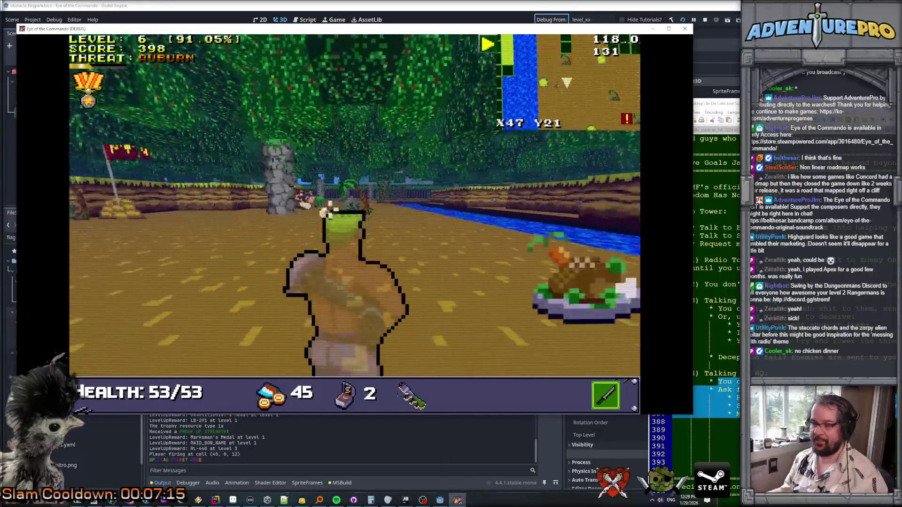
{"action": "key", "text": "a"}
{"action": "left_click", "coordinate": [301, 206]}
{"action": "left_click", "coordinate": [301, 207]}
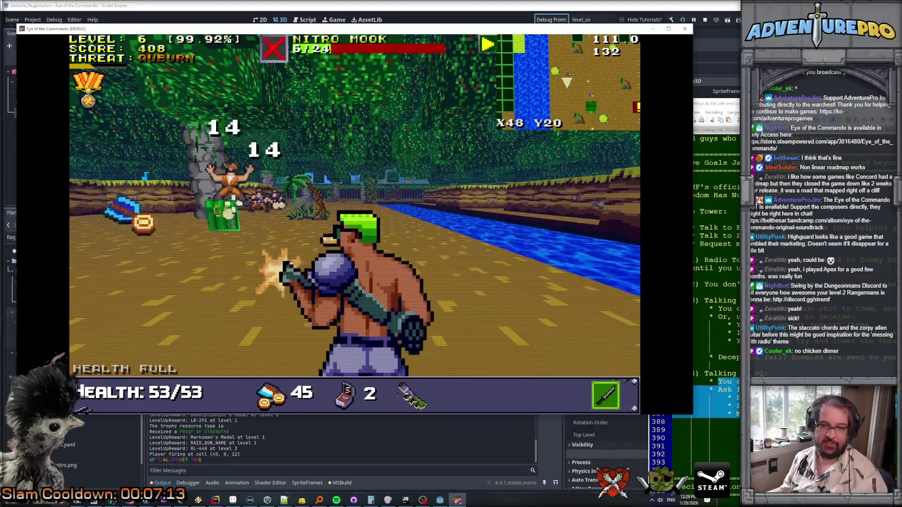
{"action": "key", "text": "1"}
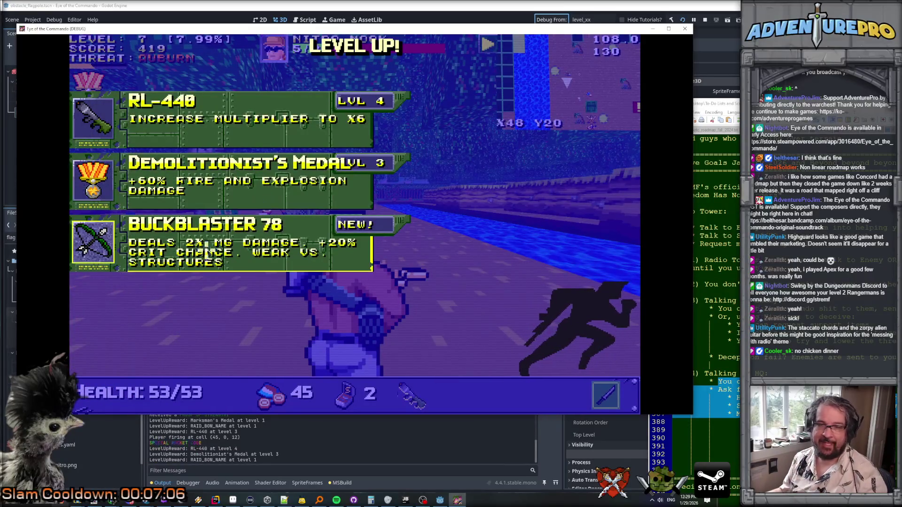
{"action": "left_click", "coordinate": [195, 178]}
{"action": "left_click", "coordinate": [257, 186]}
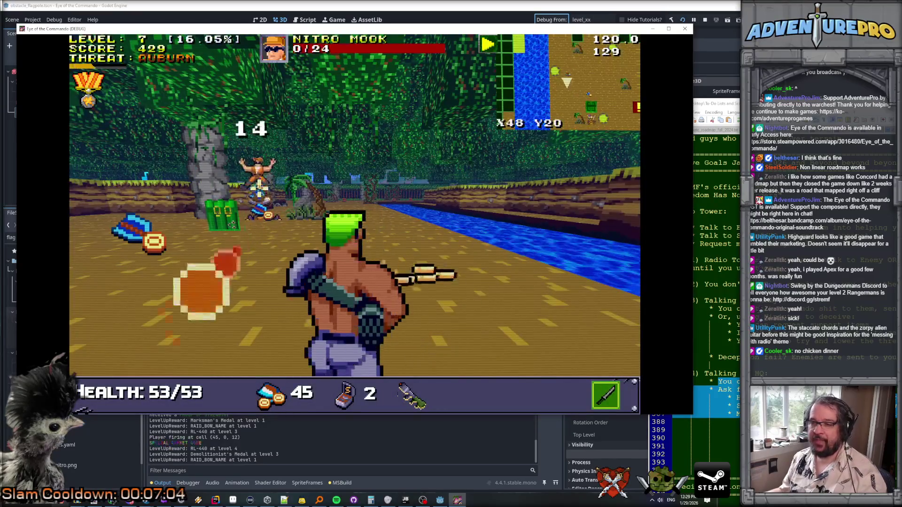
Step: Collect the ammo pickup and claim the Ninja Boots (+50% Ninjutsu) reward
{"action": "key", "text": "Left"}
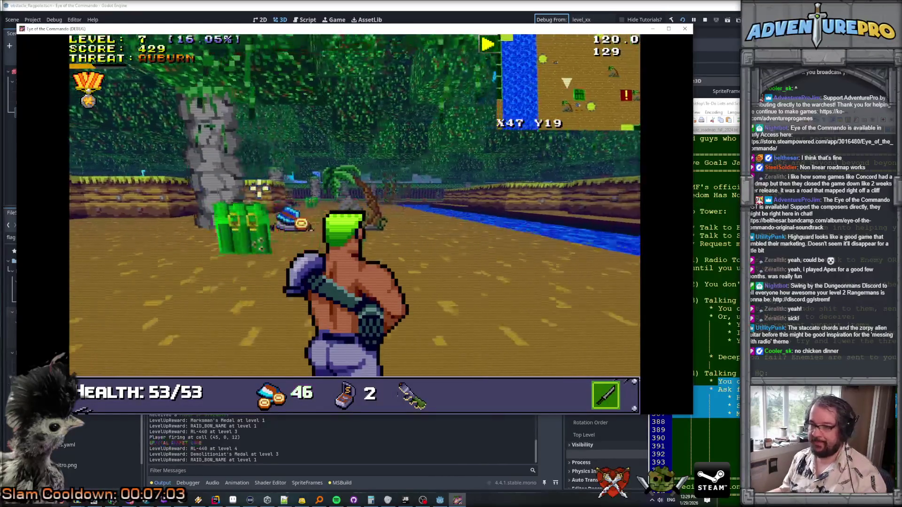
{"action": "key", "text": "Up"}
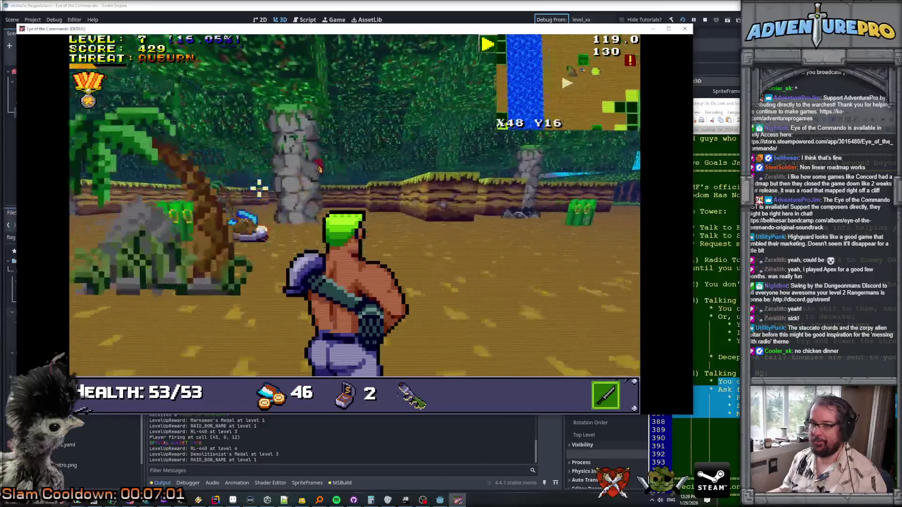
{"action": "key", "text": "Up"}
{"action": "key", "text": "Left"}
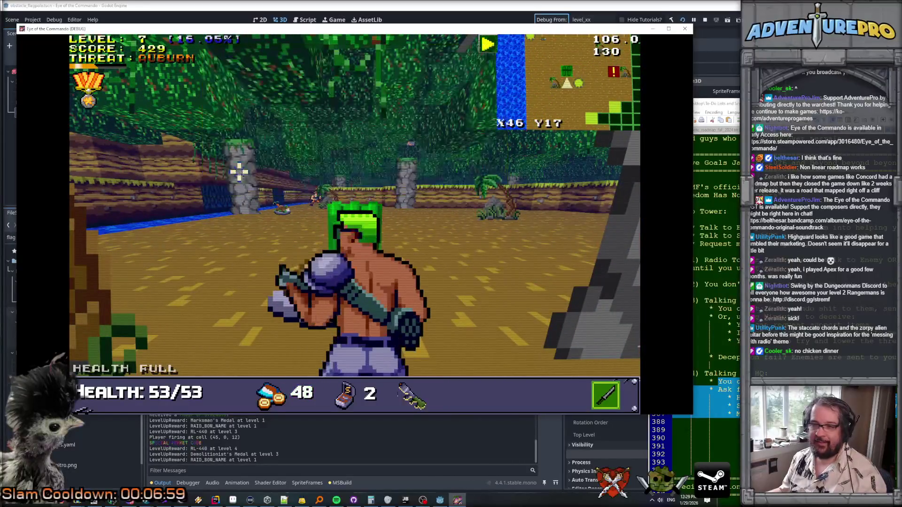
{"action": "key", "text": "Tab"}
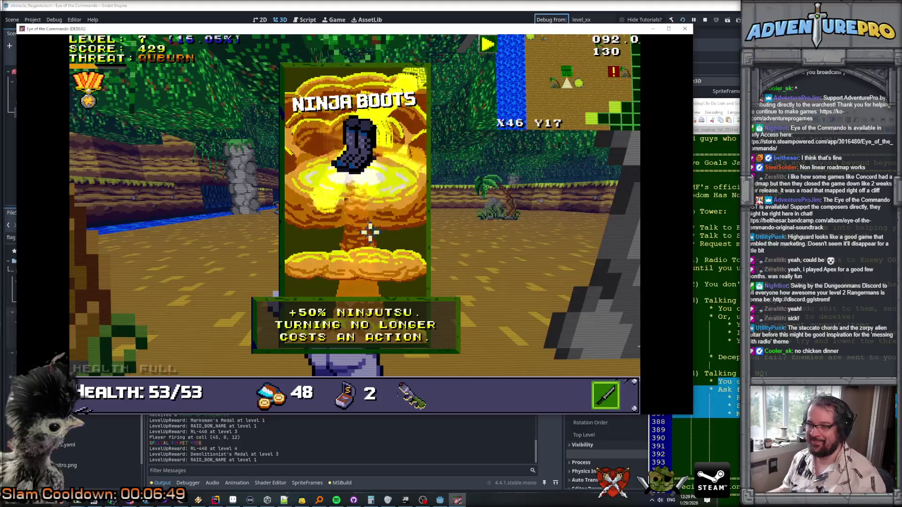
{"action": "key", "text": "Return"}
Step: Shoot a Nitro Mook, then collect the coin pickup and food to restore health
{"action": "key", "text": "Up"}
{"action": "key", "text": "Up"}
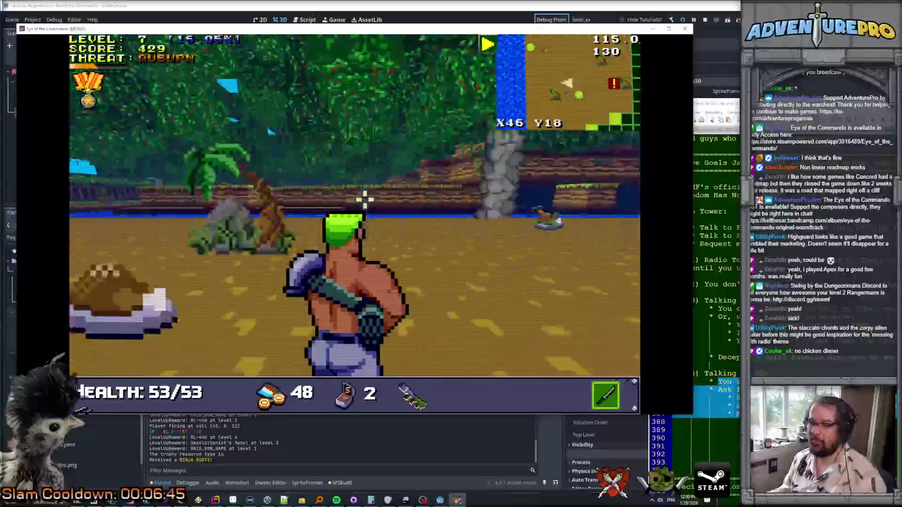
{"action": "key", "text": "Left"}
{"action": "key", "text": "Left"}
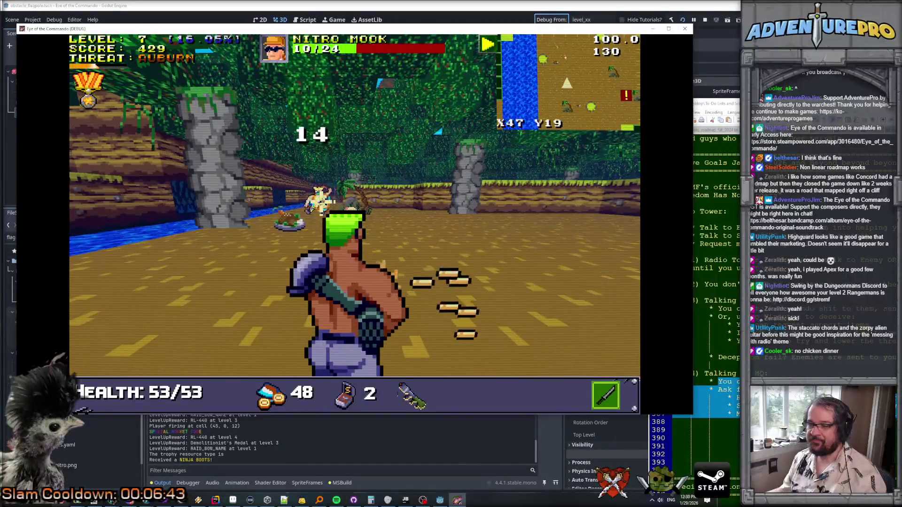
{"action": "key", "text": "space"}
{"action": "key", "text": "Left"}
{"action": "key", "text": "Up"}
{"action": "key", "text": "Up"}
{"action": "key", "text": "Up"}
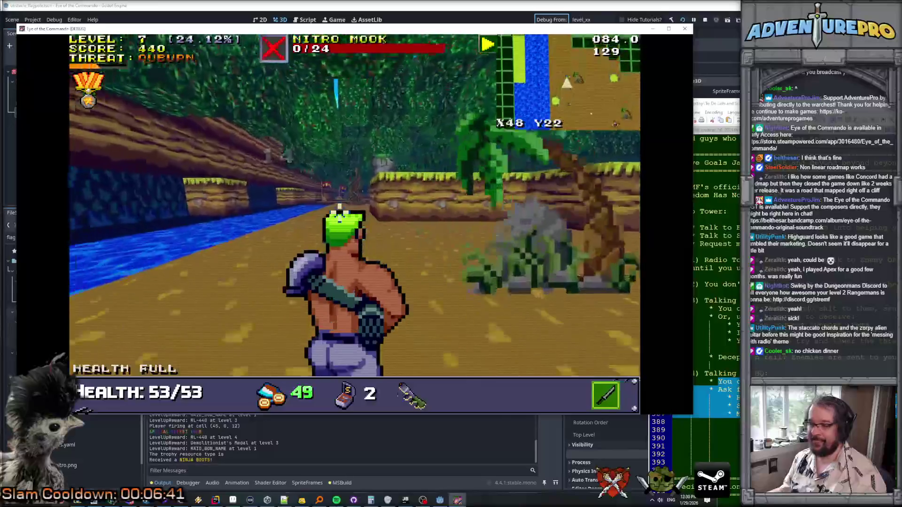
{"action": "key", "text": "Down"}
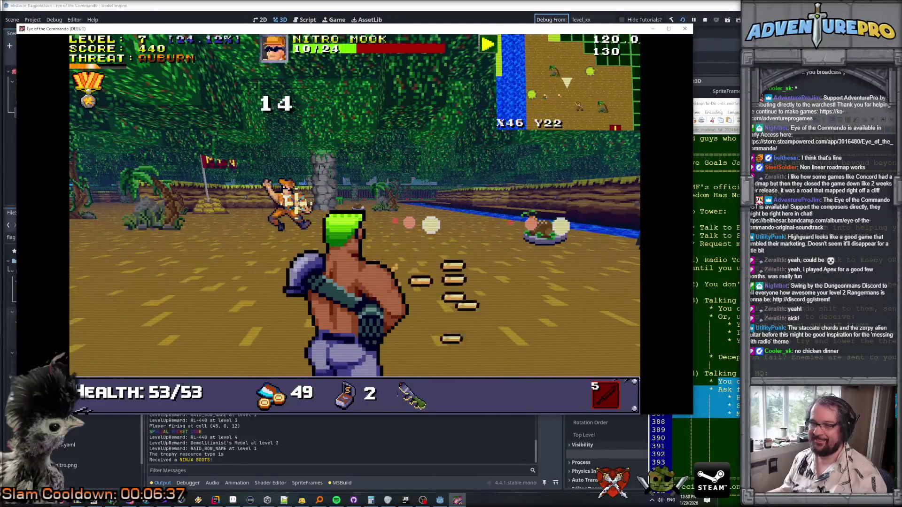
{"action": "key", "text": "Up"}
{"action": "key", "text": "Up"}
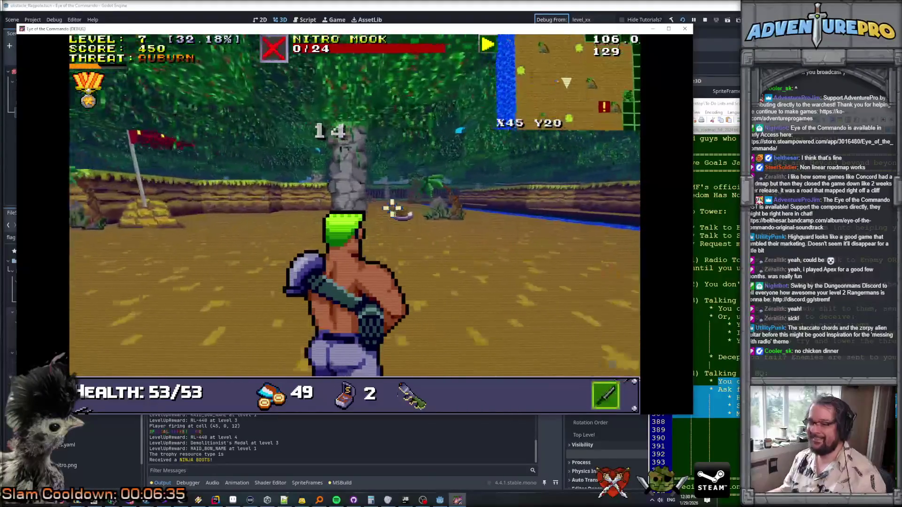
{"action": "key", "text": "Right"}
{"action": "key", "text": "Left"}
{"action": "key", "text": "Up"}
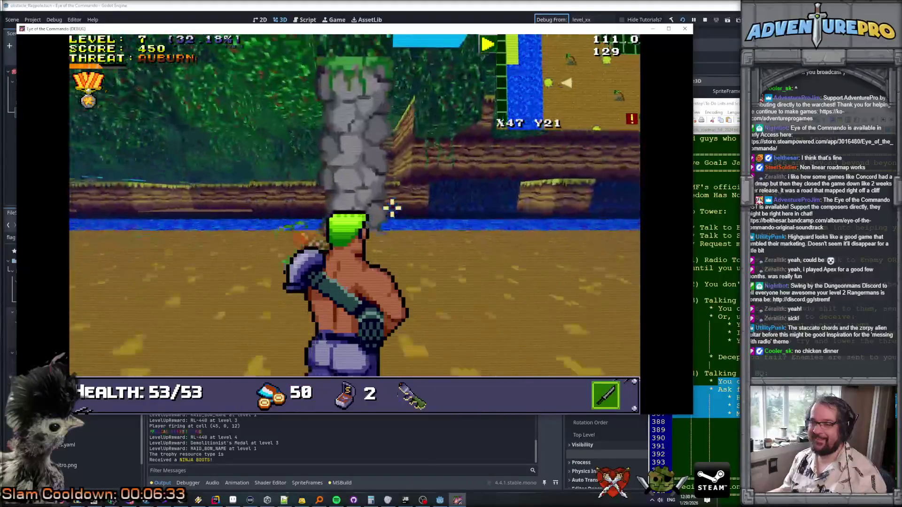
{"action": "key", "text": "Right"}
{"action": "key", "text": "Down"}
{"action": "key", "text": "Left"}
{"action": "key", "text": "Up"}
{"action": "key", "text": "Up"}
{"action": "key", "text": "Up"}
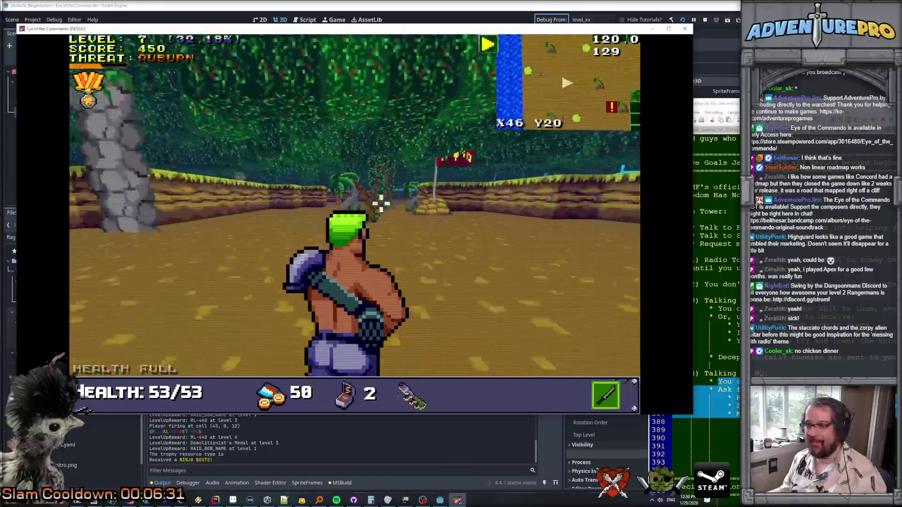
Step: Shoot the supply crate, grab its drop, and finish off another Nitro Mook
{"action": "key", "text": "Left"}
{"action": "key", "text": "Up"}
{"action": "key", "text": "Up"}
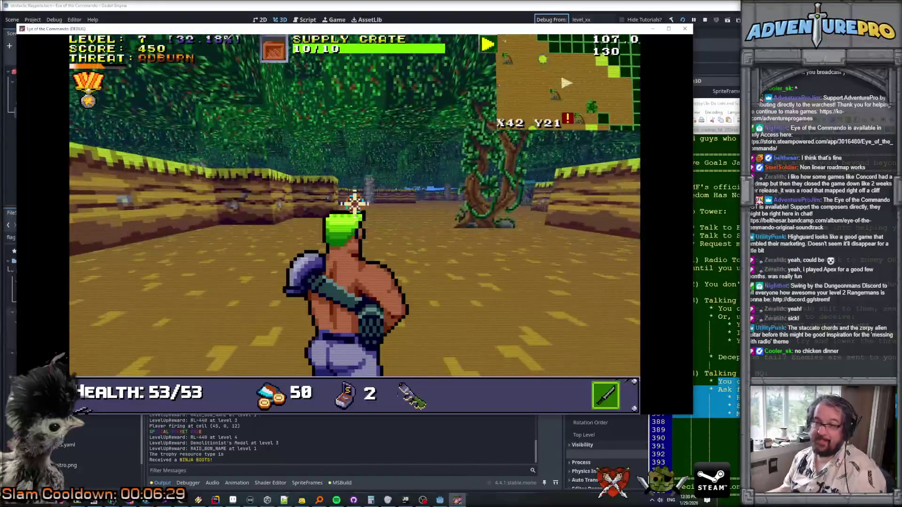
{"action": "key", "text": "space"}
{"action": "key", "text": "Up"}
{"action": "key", "text": "Left"}
{"action": "key", "text": "Up"}
{"action": "key", "text": "Up"}
{"action": "key", "text": "Up"}
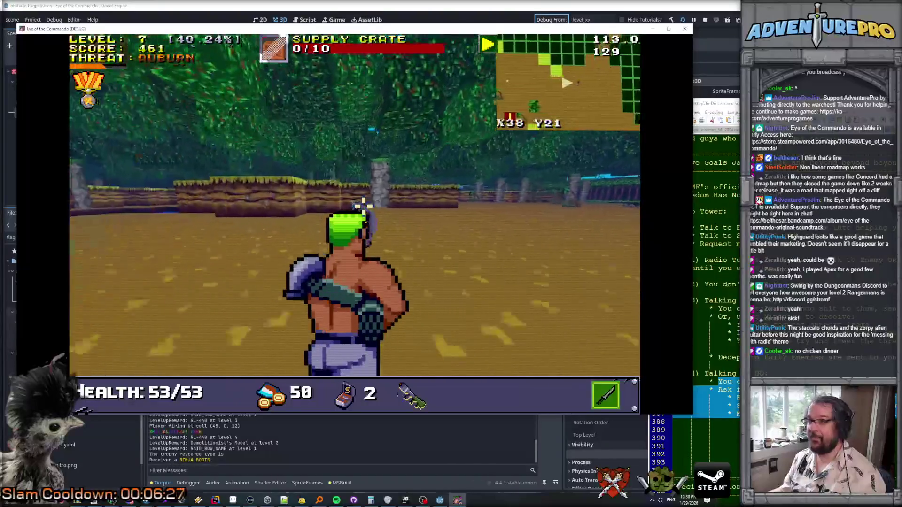
{"action": "key", "text": "Up"}
{"action": "key", "text": "Left"}
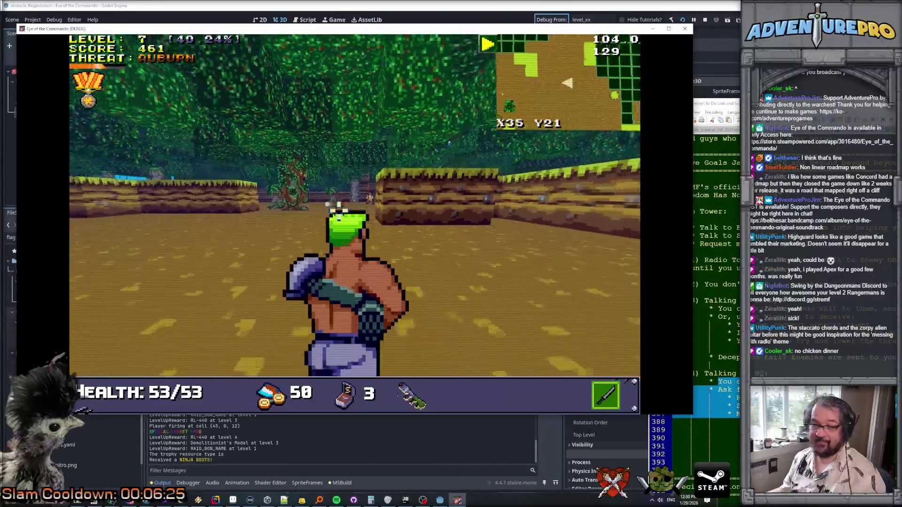
{"action": "key", "text": "Up"}
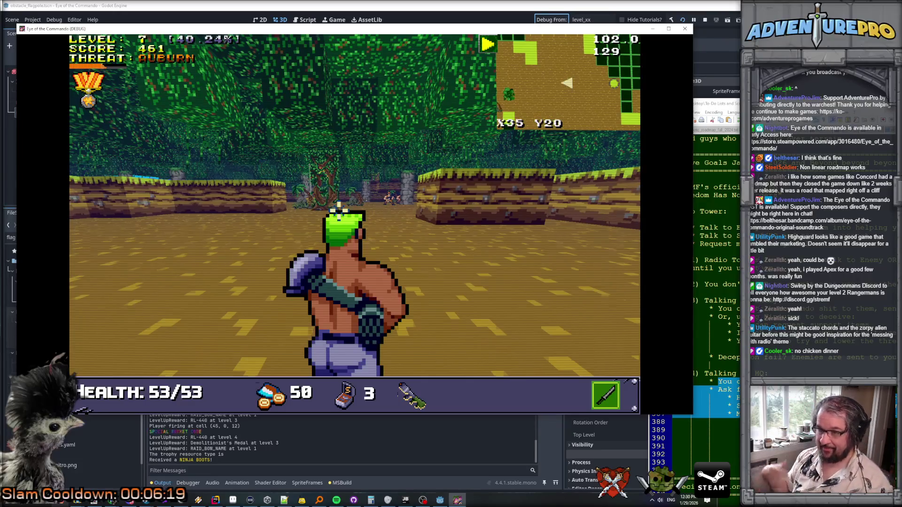
{"action": "key", "text": "Down"}
{"action": "key", "text": "Down"}
{"action": "key", "text": "Down"}
{"action": "key", "text": "ctrl"}
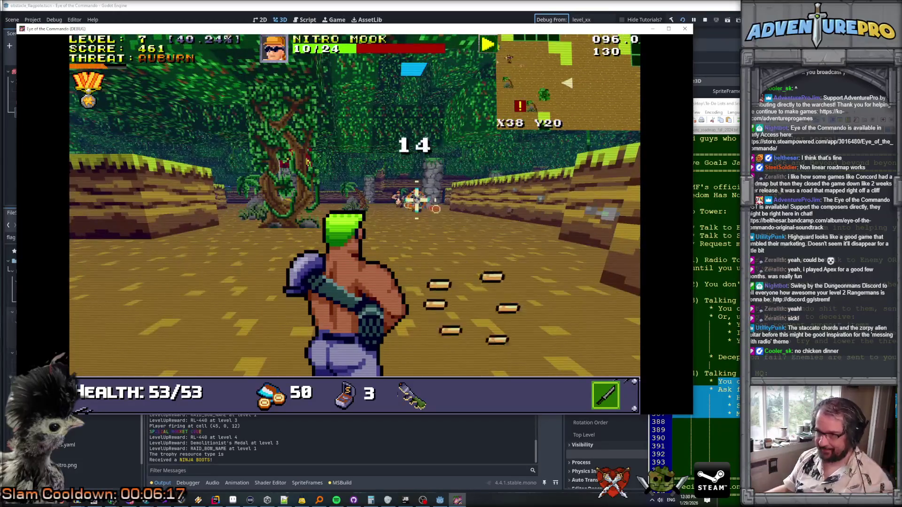
{"action": "key", "text": "ctrl"}
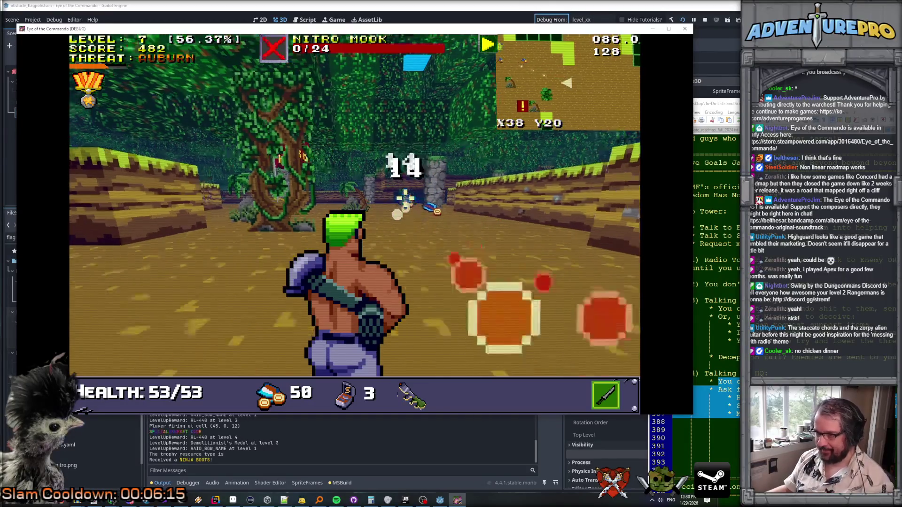
{"action": "key", "text": "Left"}
{"action": "key", "text": "Up"}
Step: Advance through the forest corridor collecting ammo and gold bars, stepping onto the water
{"action": "key", "text": "Up"}
{"action": "key", "text": "Up"}
{"action": "key", "text": "Up"}
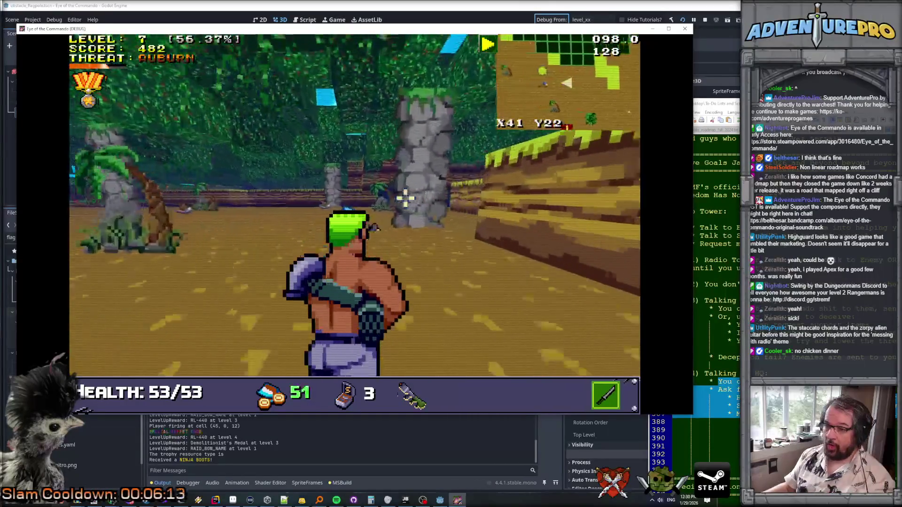
{"action": "key", "text": "Up"}
{"action": "key", "text": "Up"}
{"action": "key", "text": "Up"}
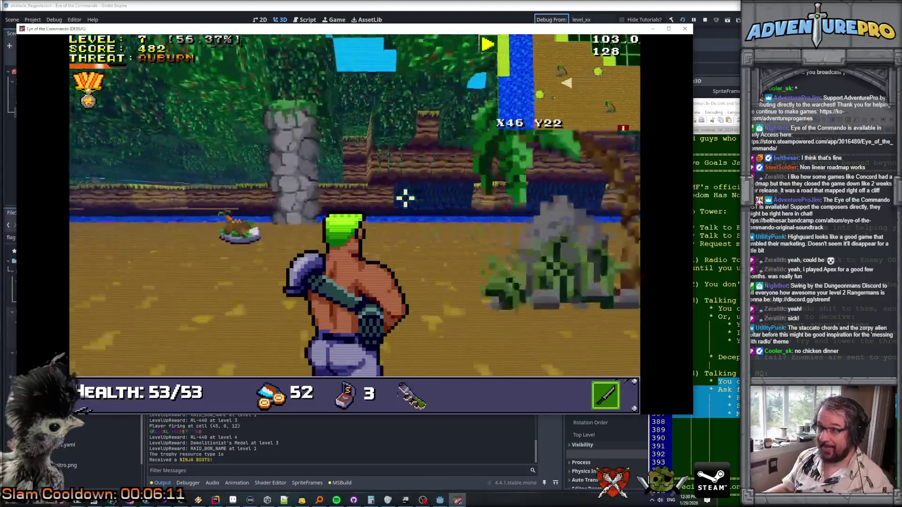
{"action": "key", "text": "Right"}
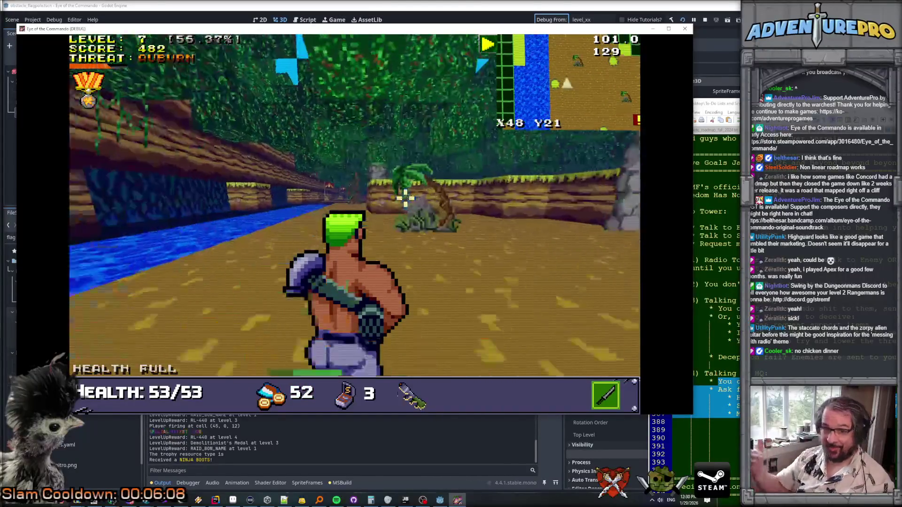
{"action": "key", "text": "Up"}
{"action": "key", "text": "Up"}
{"action": "key", "text": "Up"}
{"action": "key", "text": "Up"}
{"action": "key", "text": "Up"}
{"action": "key", "text": "Up"}
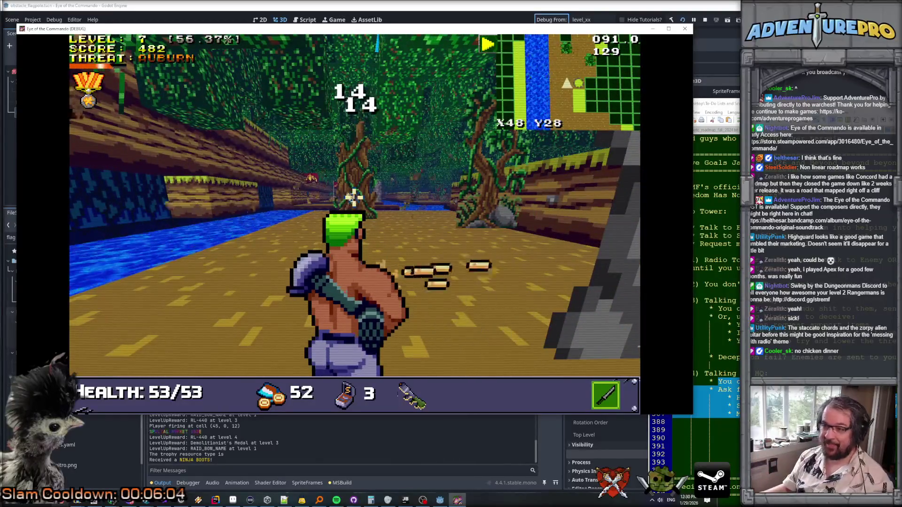
{"action": "key", "text": "Up"}
{"action": "key", "text": "Up"}
{"action": "key", "text": "Up"}
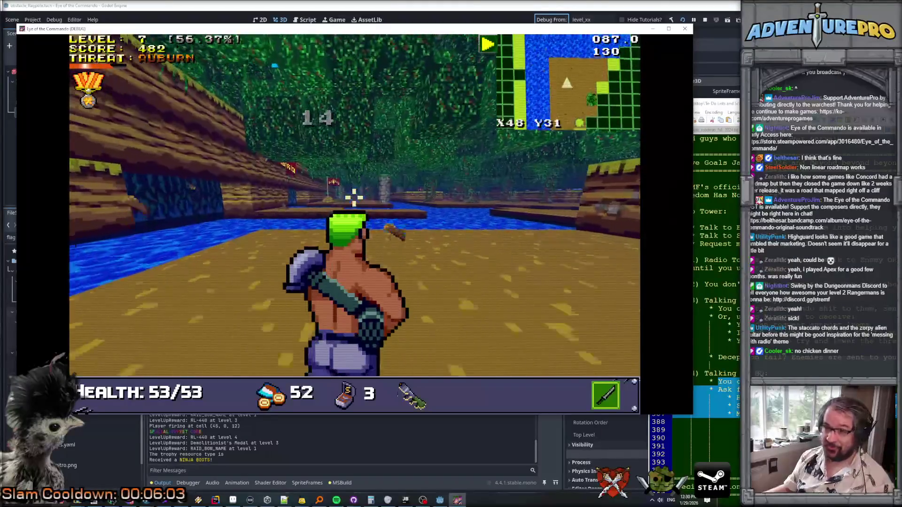
{"action": "key", "text": "Up"}
{"action": "key", "text": "Up"}
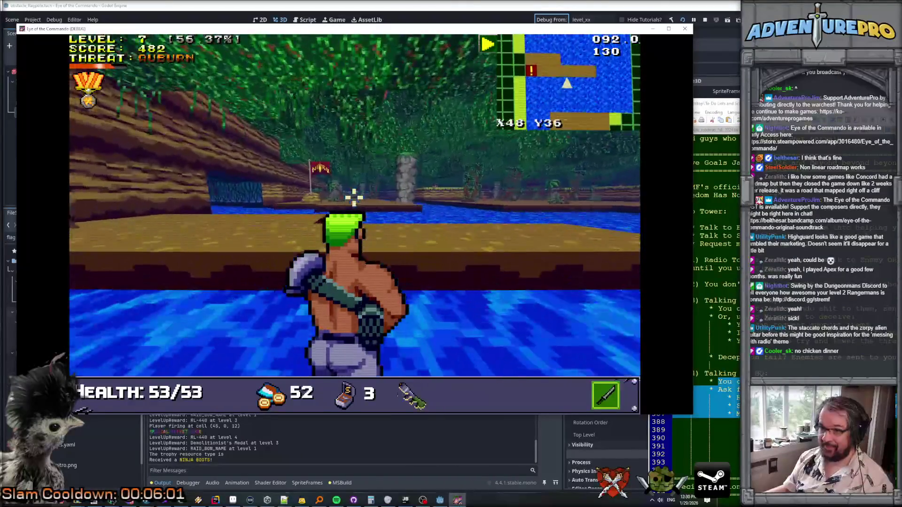
{"action": "key", "text": "Up"}
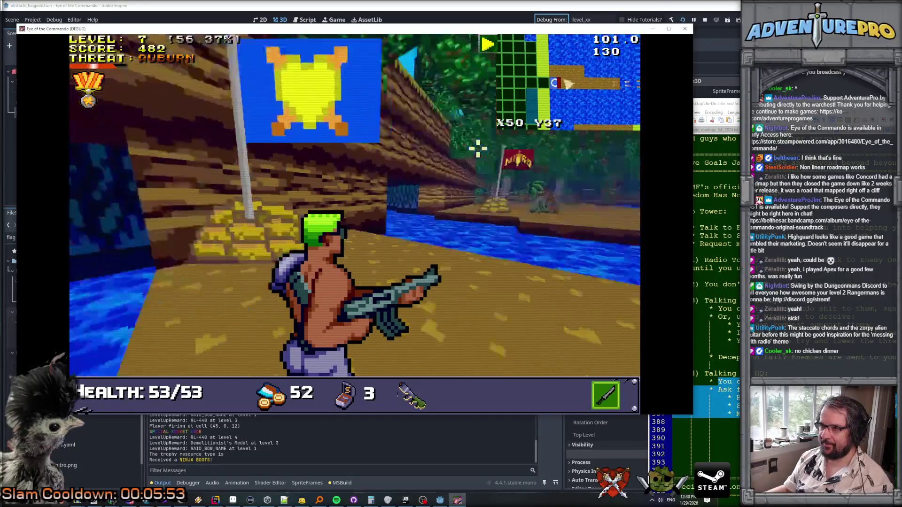
Step: Capture the flag on the walkway for a max-health bonus and shoot the Nitro Enforcer
{"action": "key", "text": "w"}
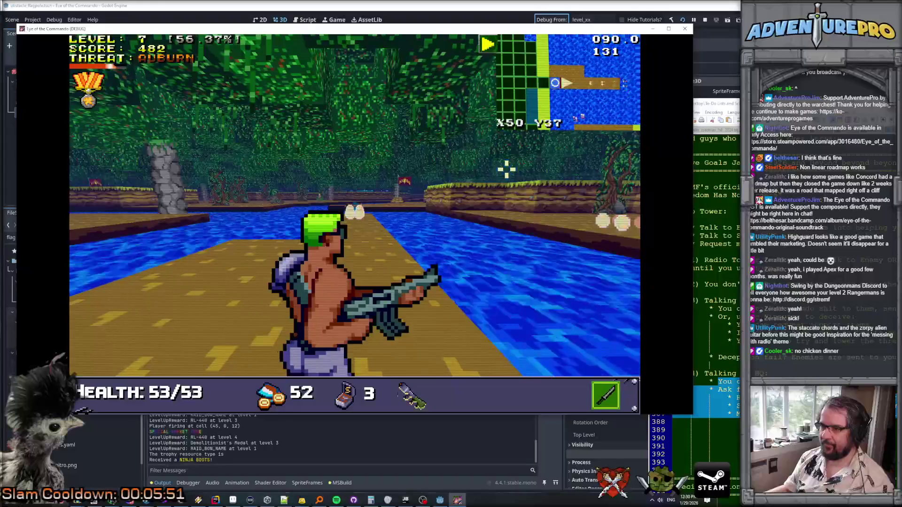
{"action": "key", "text": "w"}
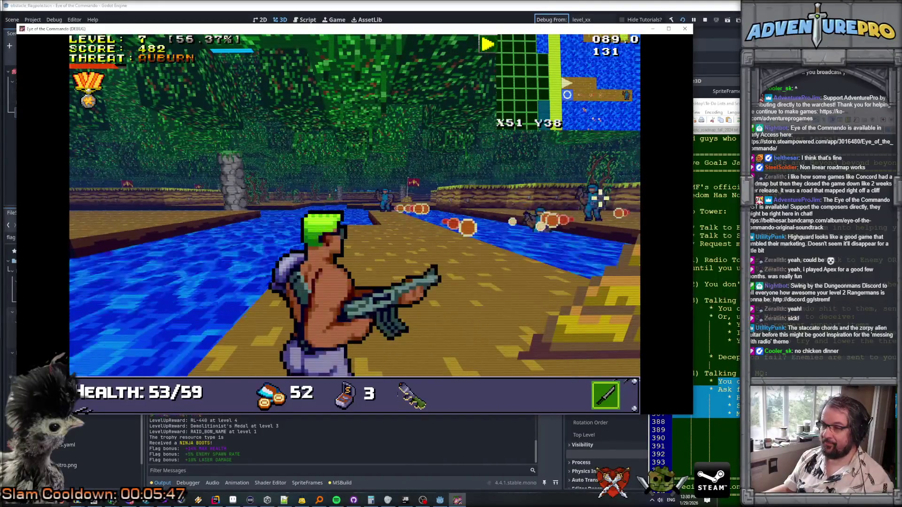
{"action": "key", "text": "w"}
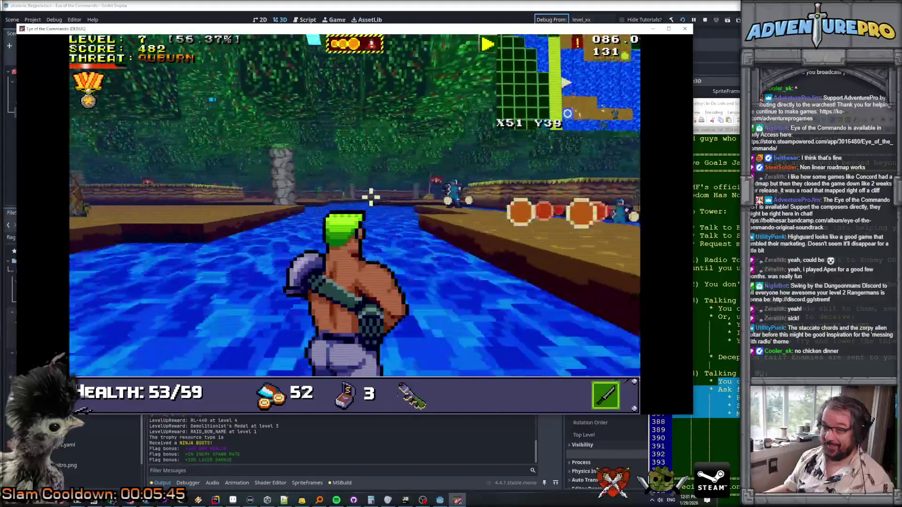
{"action": "key", "text": "w"}
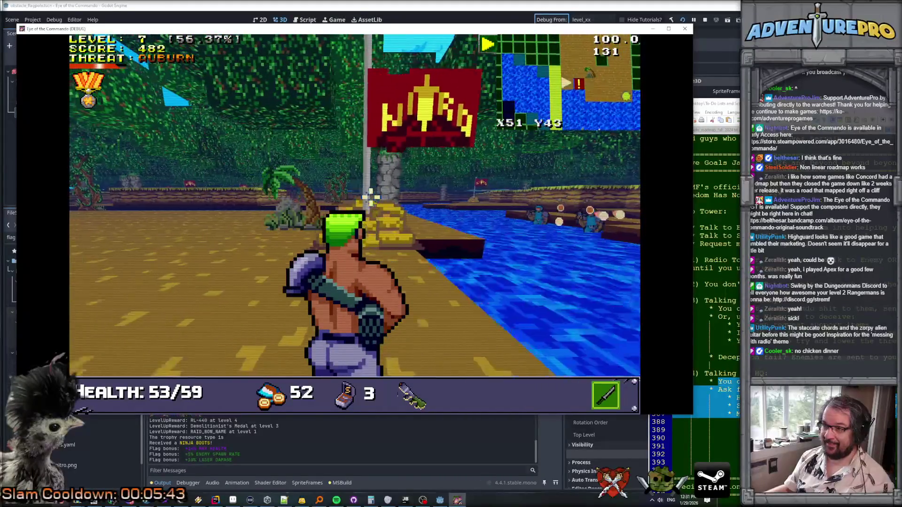
{"action": "key", "text": "w"}
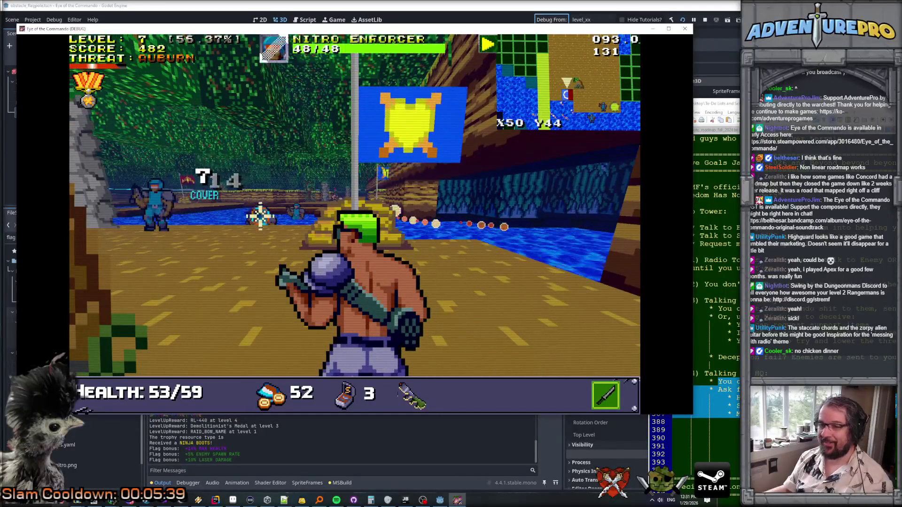
{"action": "left_click", "coordinate": [262, 218]}
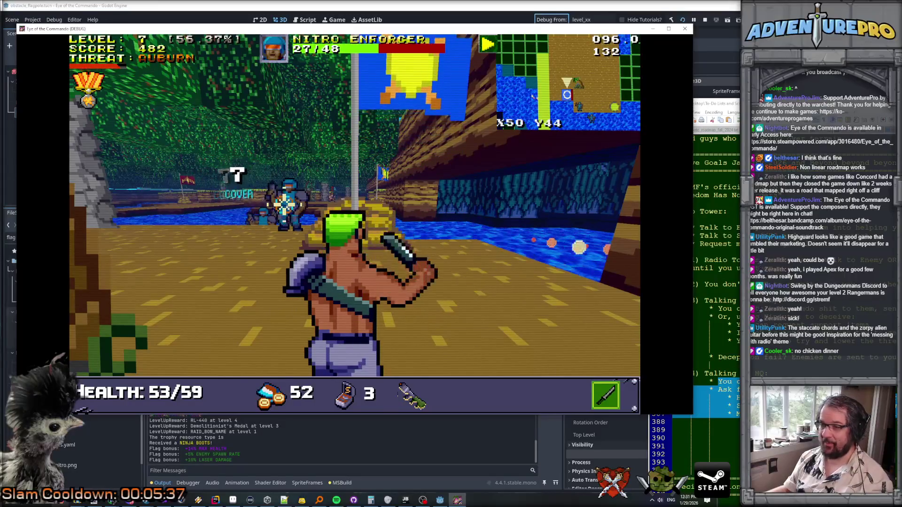
{"action": "left_click", "coordinate": [284, 205]}
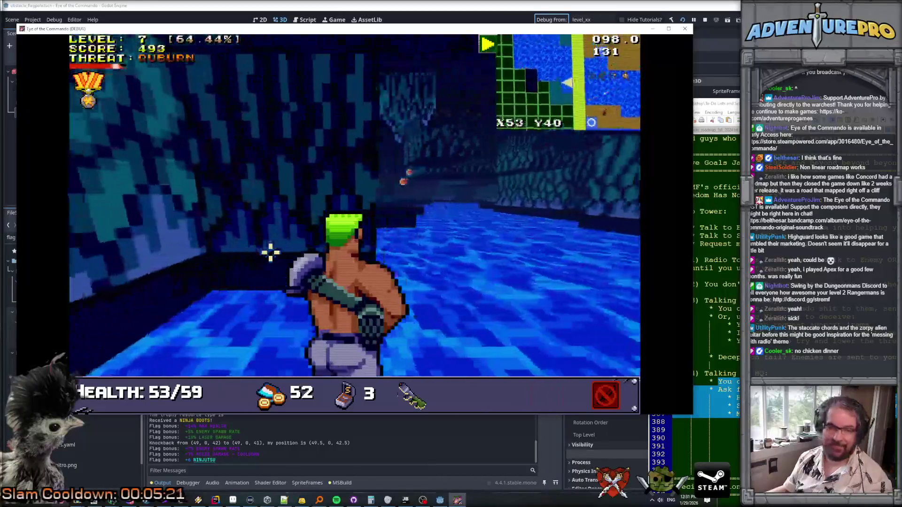
Step: Advance into the flooded corridor and shoot, shield and rocket the enemies to kill the Nitro Mook
{"action": "key", "text": "Left"}
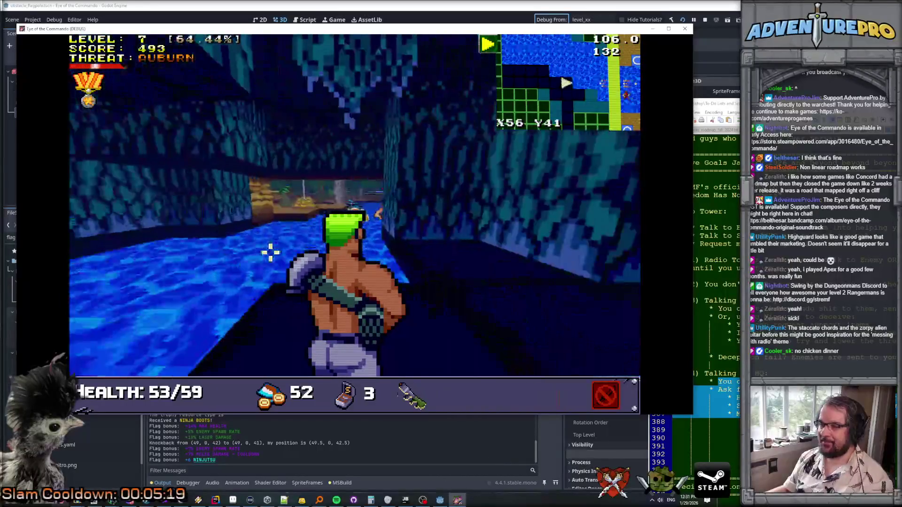
{"action": "key", "text": "space"}
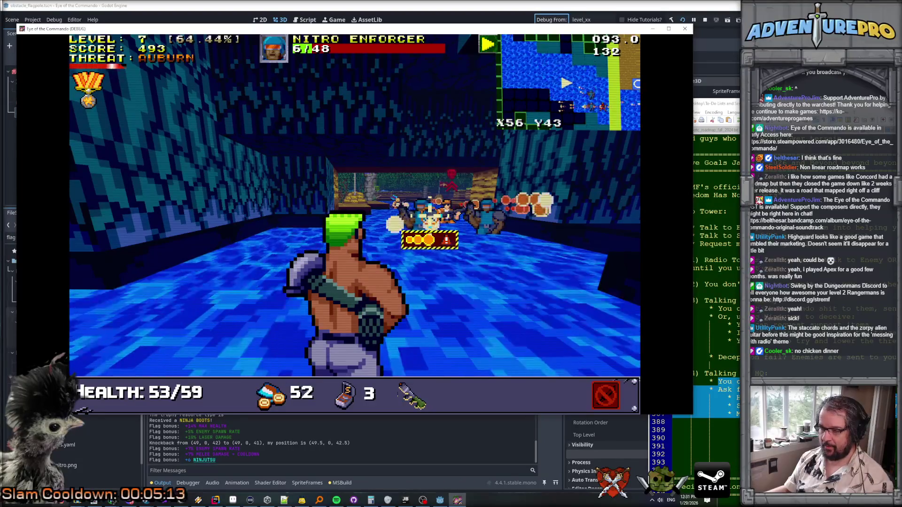
{"action": "key", "text": "x"}
{"action": "key", "text": "z"}
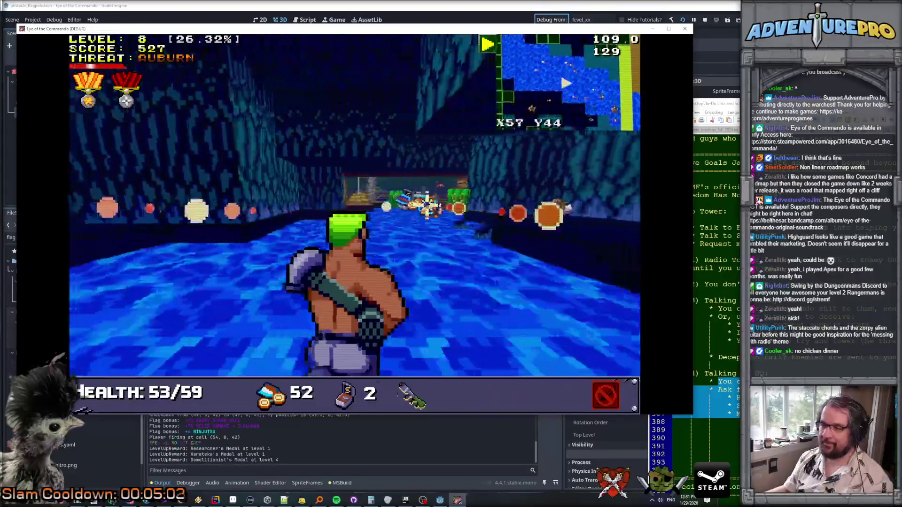
{"action": "left_click", "coordinate": [479, 221]}
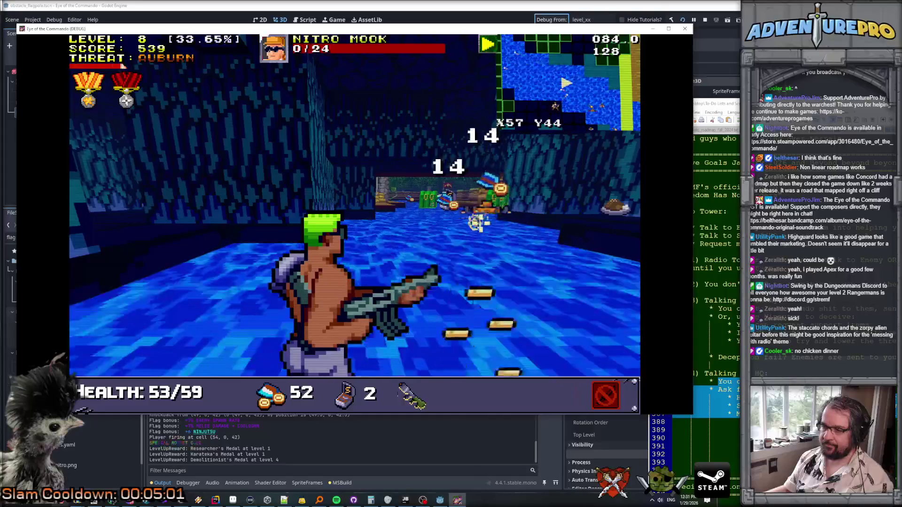
Step: Collect the ammo pickups and the nitro pack in the corridor
{"action": "key", "text": "w"}
{"action": "key", "text": "w"}
{"action": "key", "text": "a"}
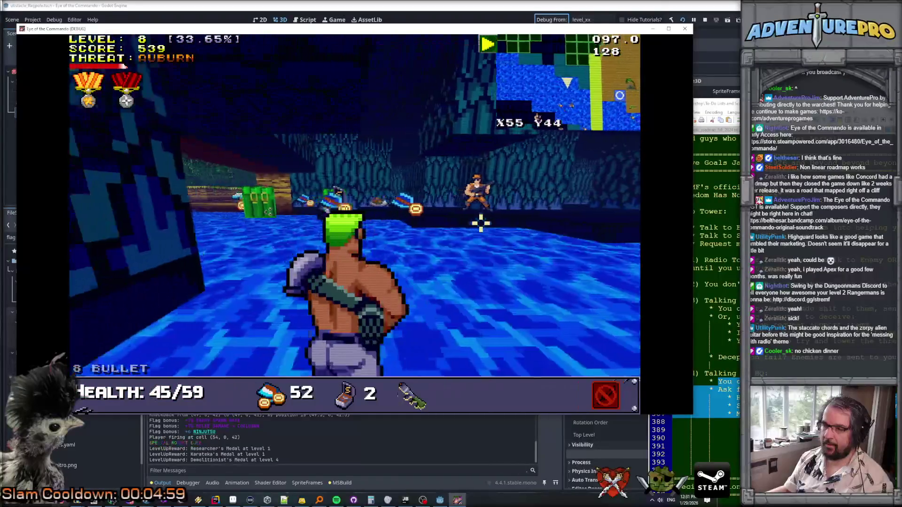
{"action": "key", "text": "a"}
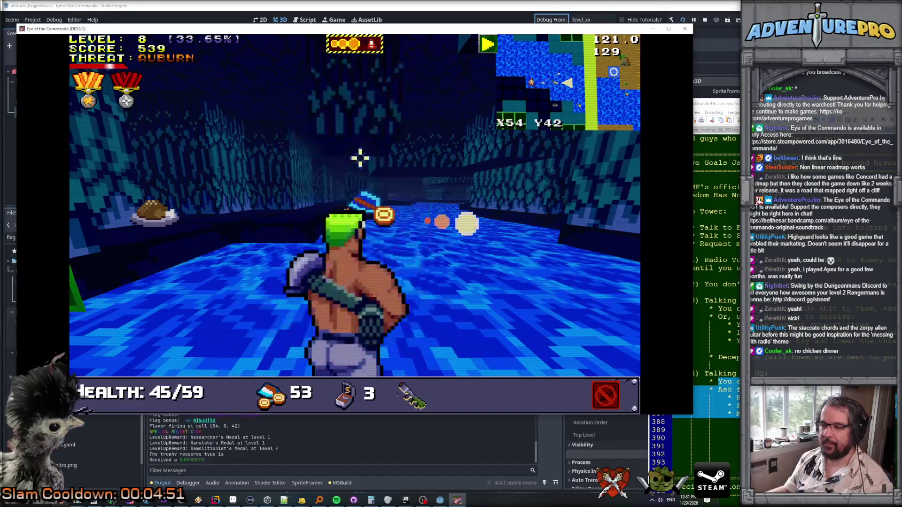
{"action": "key", "text": "w"}
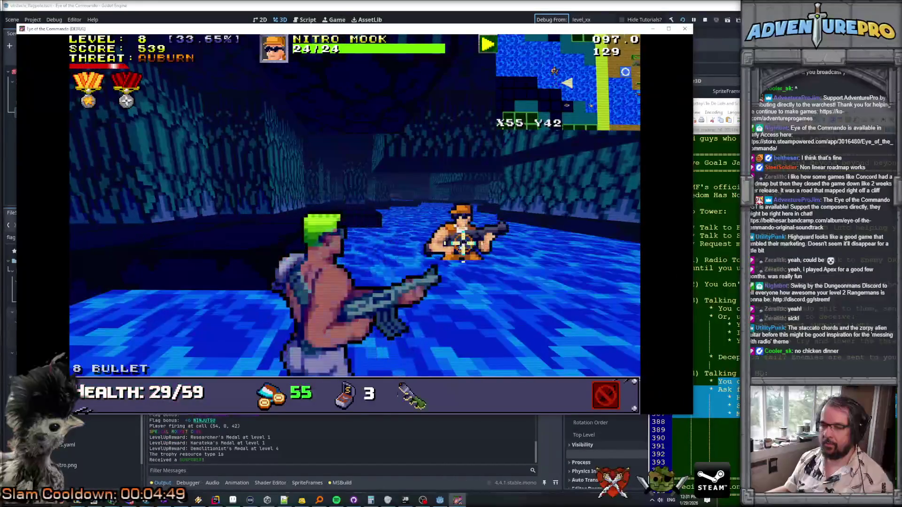
Step: Shoot down the Nitro Enforcer, then turn to face the water corridor
{"action": "key", "text": "w"}
{"action": "key", "text": "w"}
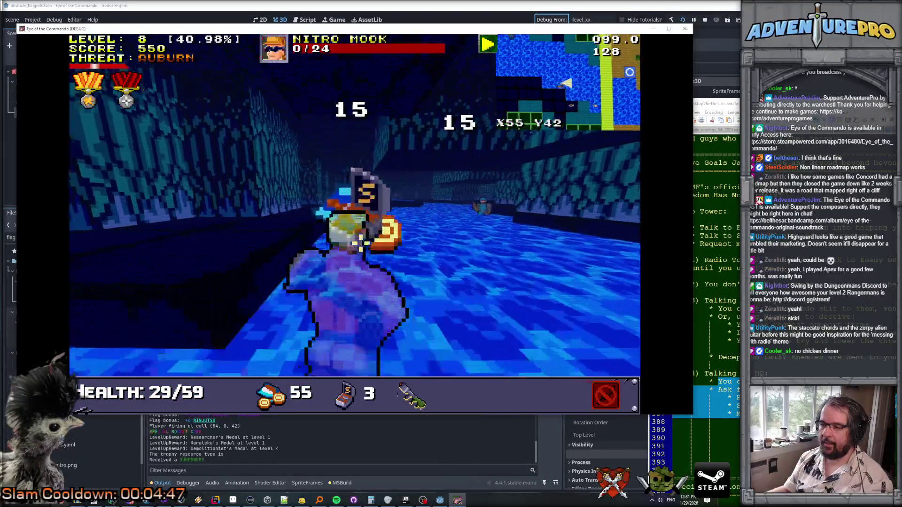
{"action": "left_click", "coordinate": [498, 206]}
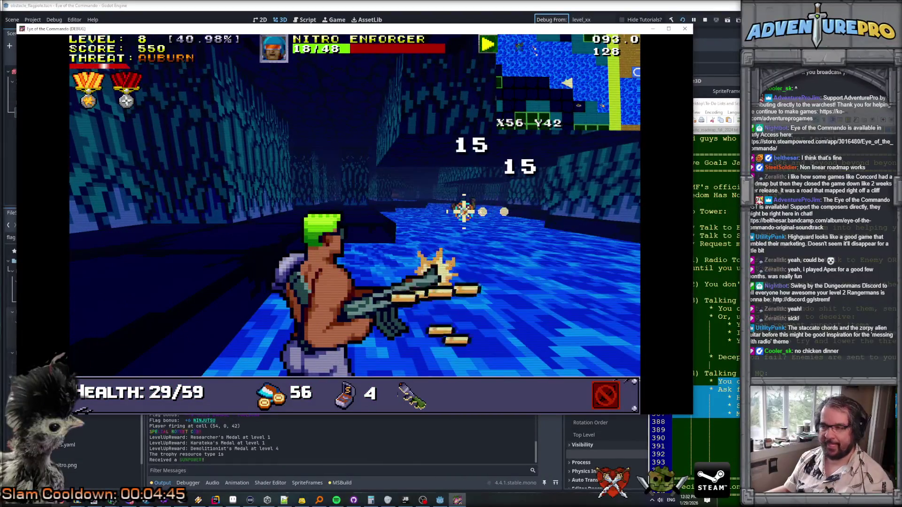
{"action": "key", "text": "a"}
{"action": "key", "text": "a"}
{"action": "key", "text": "w"}
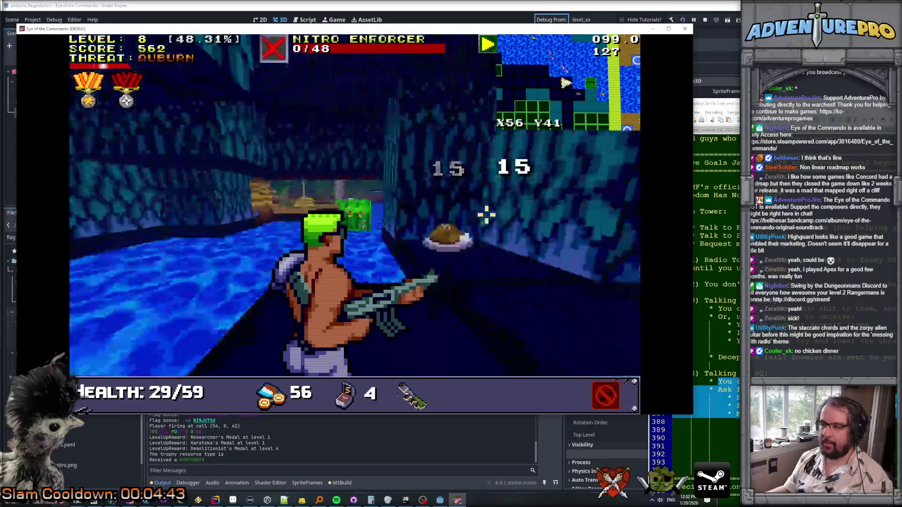
{"action": "key", "text": "s"}
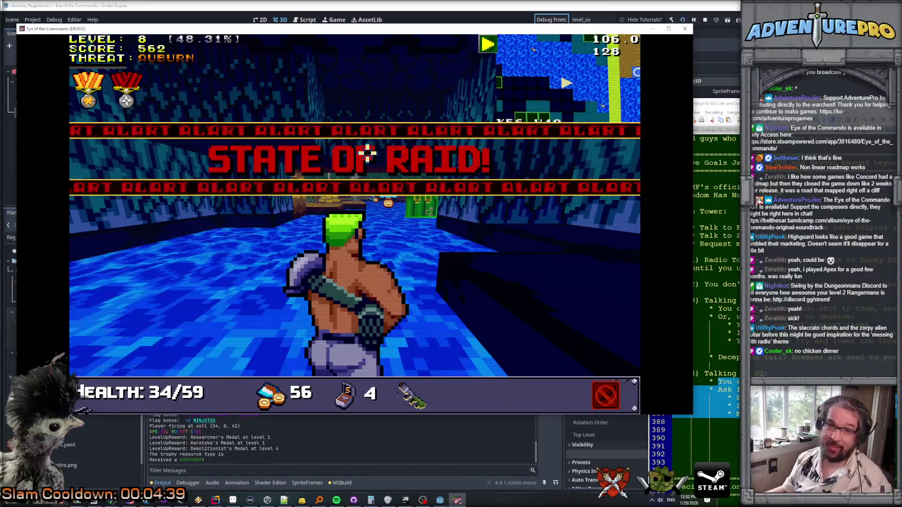
Step: Advance down the water corridor, shooting enemies and firing a special rocket at them
{"action": "key", "text": "w"}
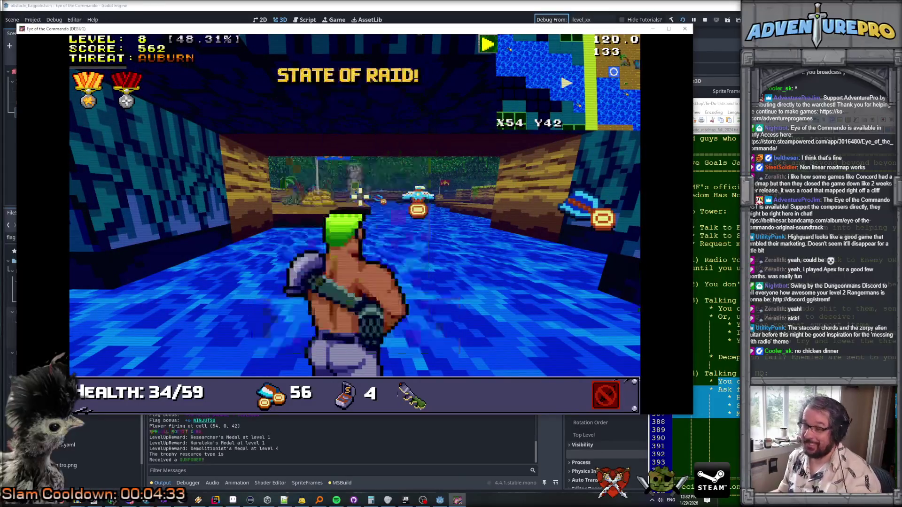
{"action": "key", "text": "w"}
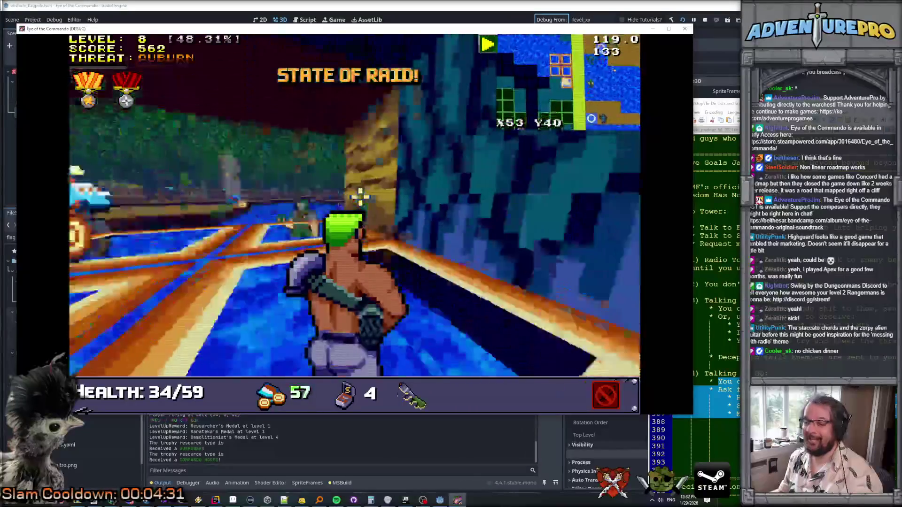
{"action": "key", "text": "Left"}
{"action": "key", "text": "Left"}
{"action": "key", "text": "s"}
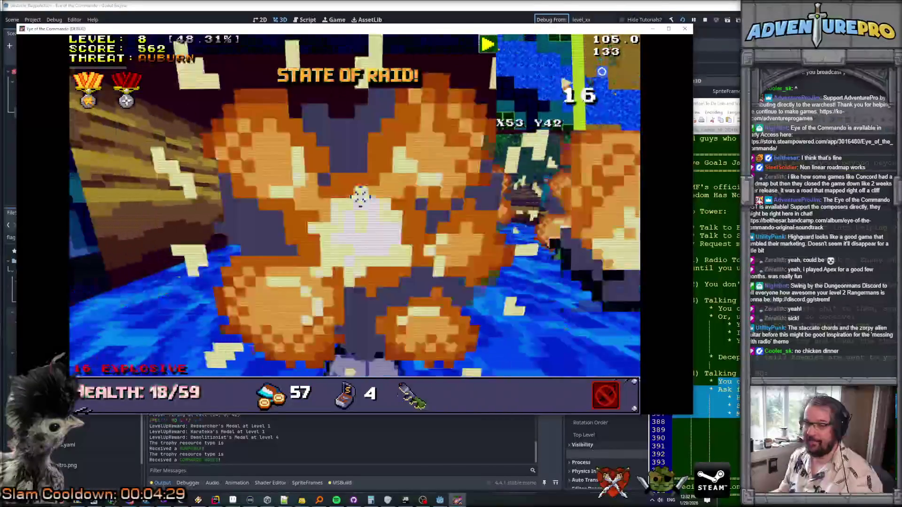
{"action": "key", "text": "Right"}
{"action": "key", "text": "ctrl"}
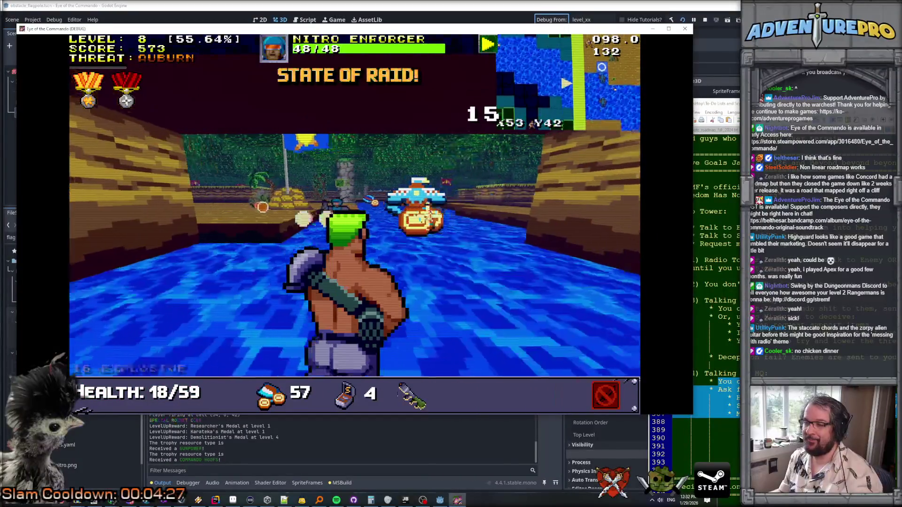
{"action": "key", "text": "Up"}
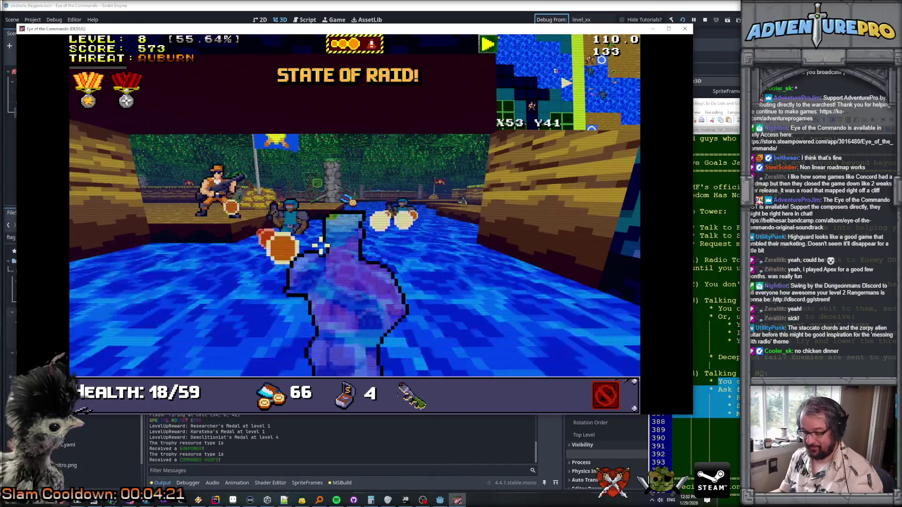
{"action": "key", "text": "Up"}
{"action": "left_click", "coordinate": [288, 239]}
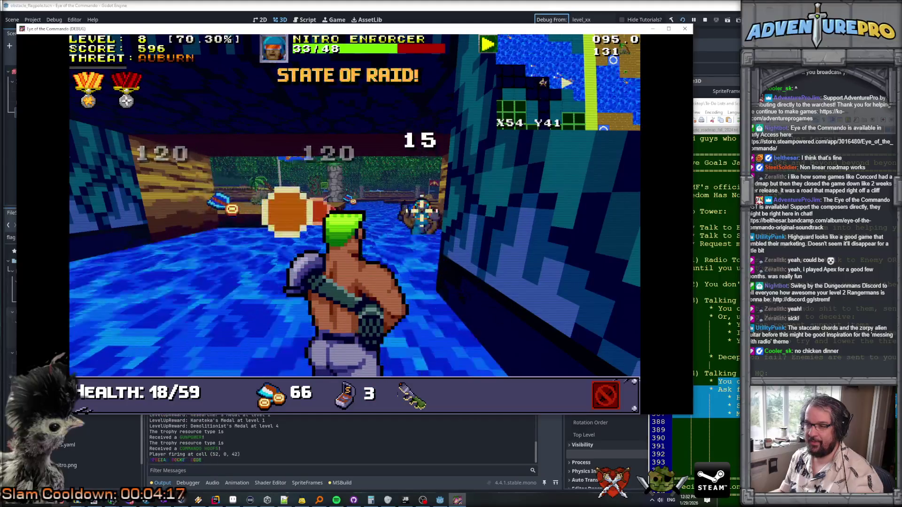
Step: Shoot the Nitro Enforcer and pick up the Commando Knife further along the corridor
{"action": "key", "text": "Up"}
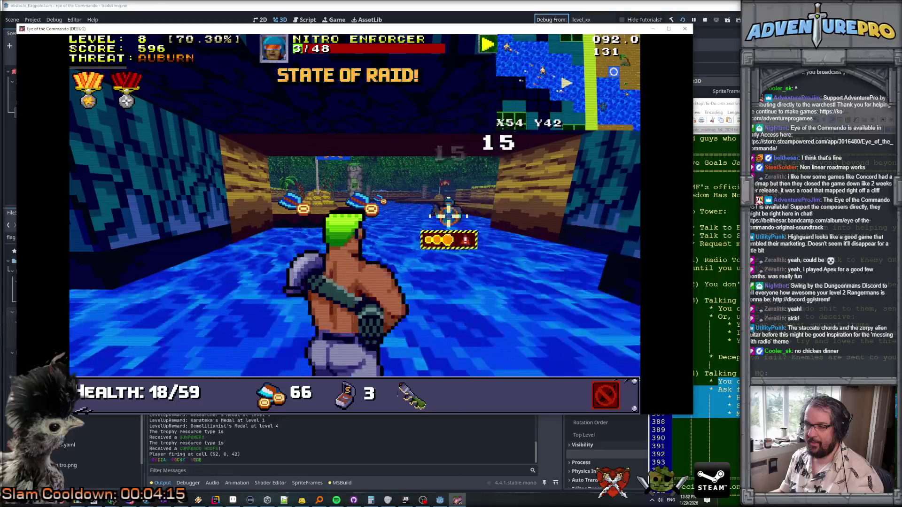
{"action": "key", "text": "Up"}
{"action": "key", "text": "Up"}
{"action": "key", "text": "Up"}
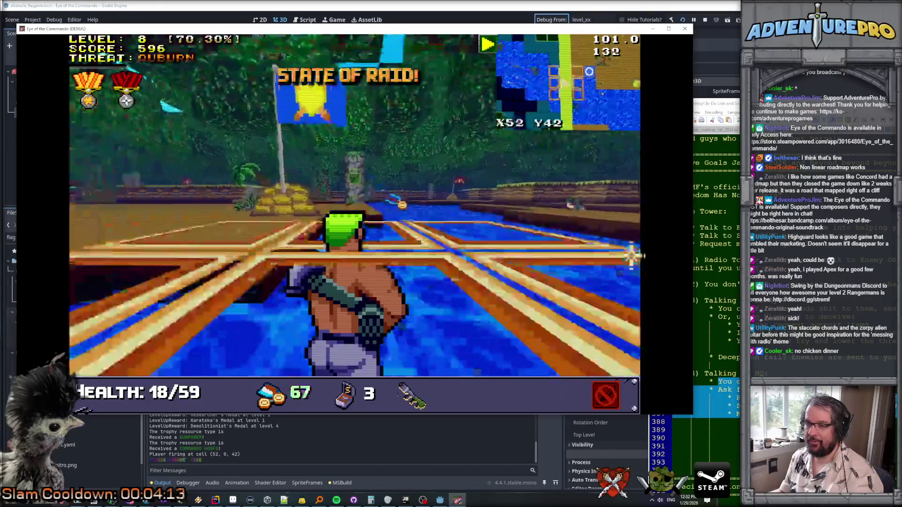
{"action": "key", "text": "Up"}
{"action": "key", "text": "Up"}
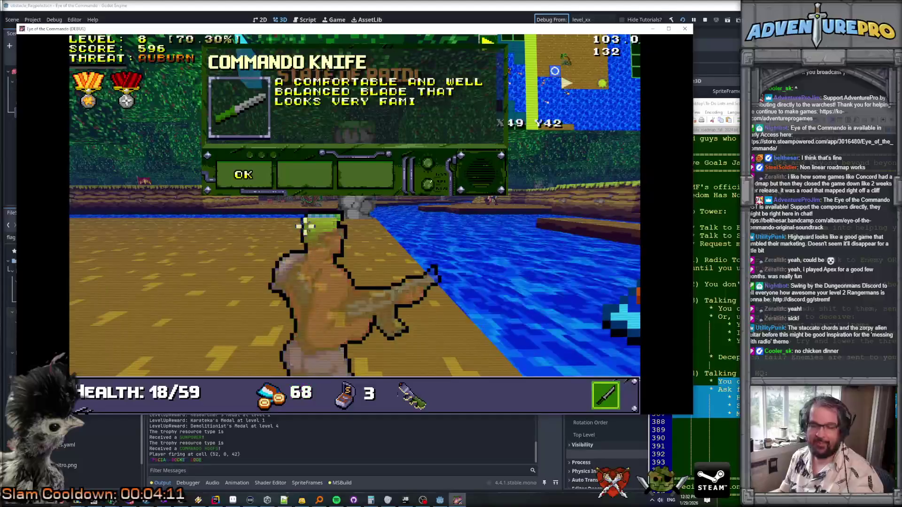
{"action": "key", "text": "Up"}
{"action": "key", "text": "Up"}
{"action": "key", "text": "Right"}
{"action": "key", "text": "Right"}
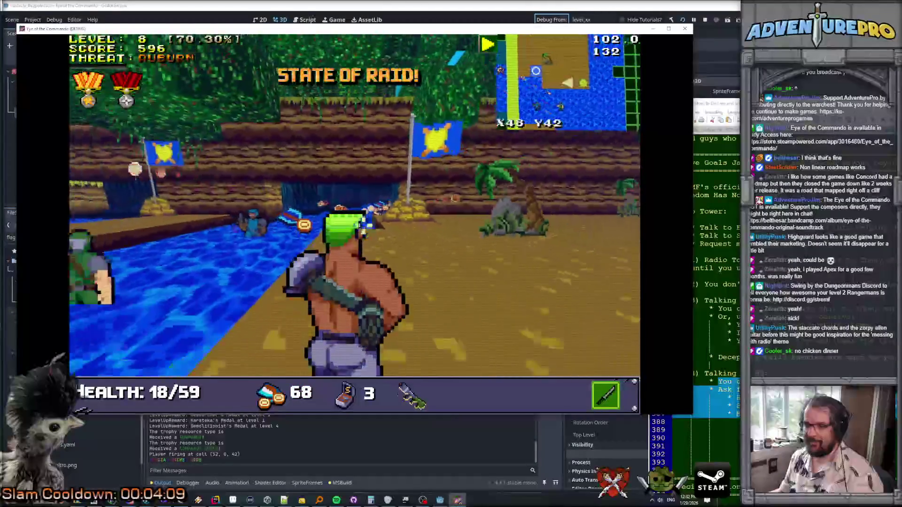
Step: Rocket the enemies ahead, then face south and shoot the Nitro Mook down to 17/24 health
{"action": "key", "text": "Left"}
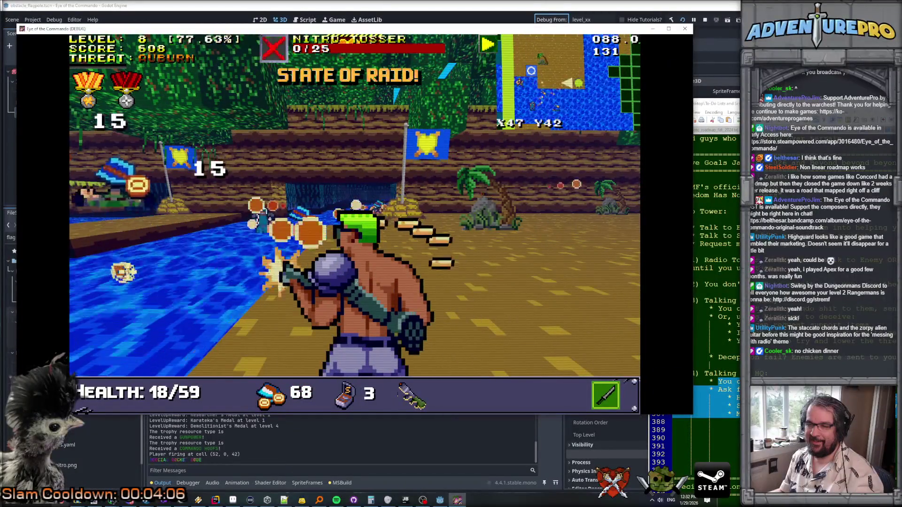
{"action": "key", "text": "Right"}
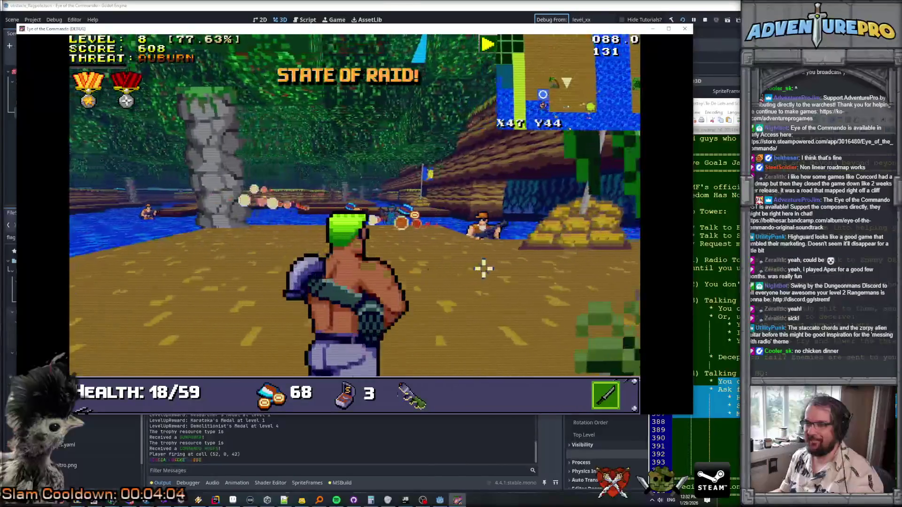
{"action": "left_click", "coordinate": [418, 237]}
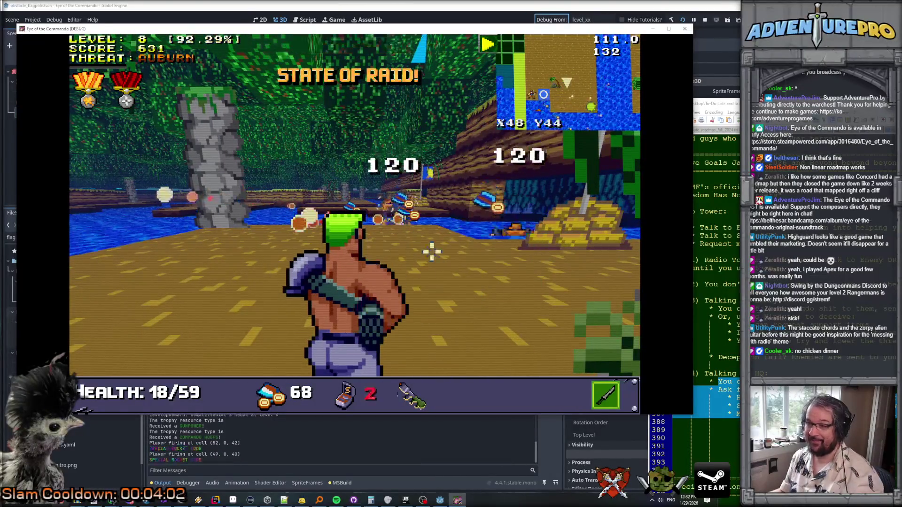
{"action": "key", "text": "Left"}
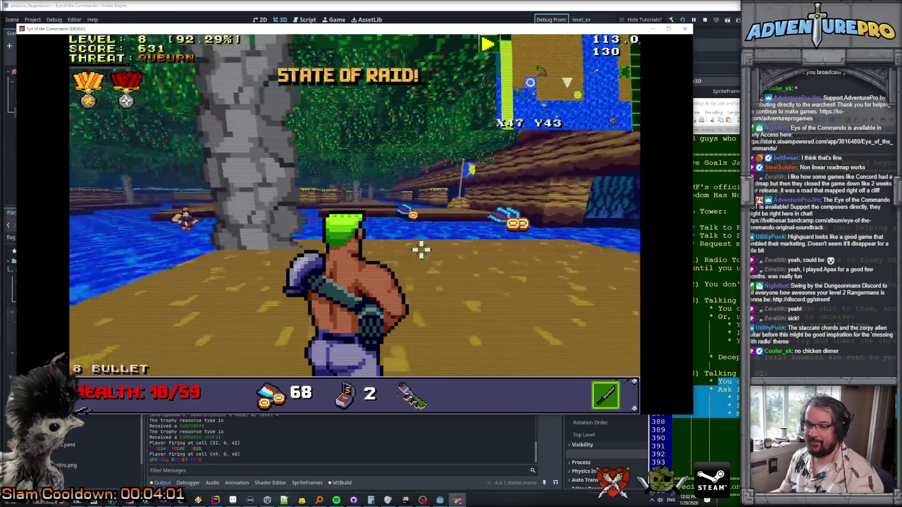
{"action": "key", "text": "Up"}
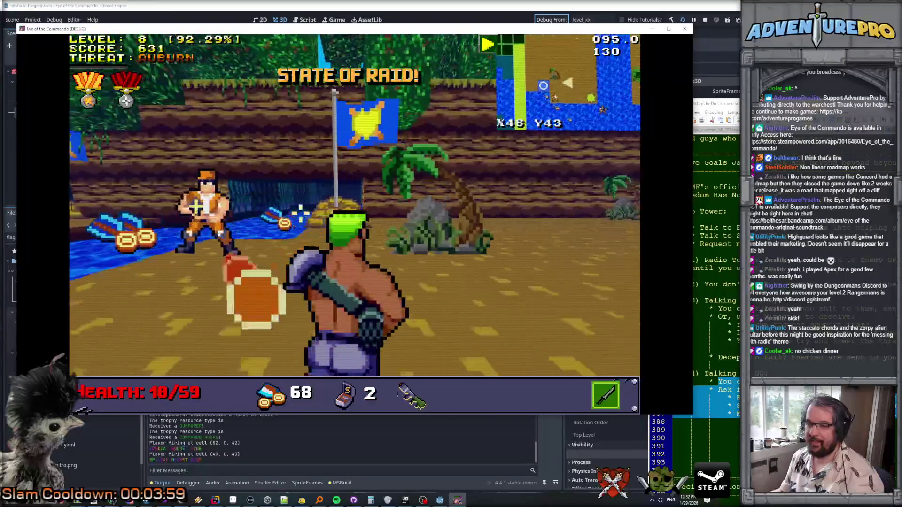
{"action": "key", "text": "Left"}
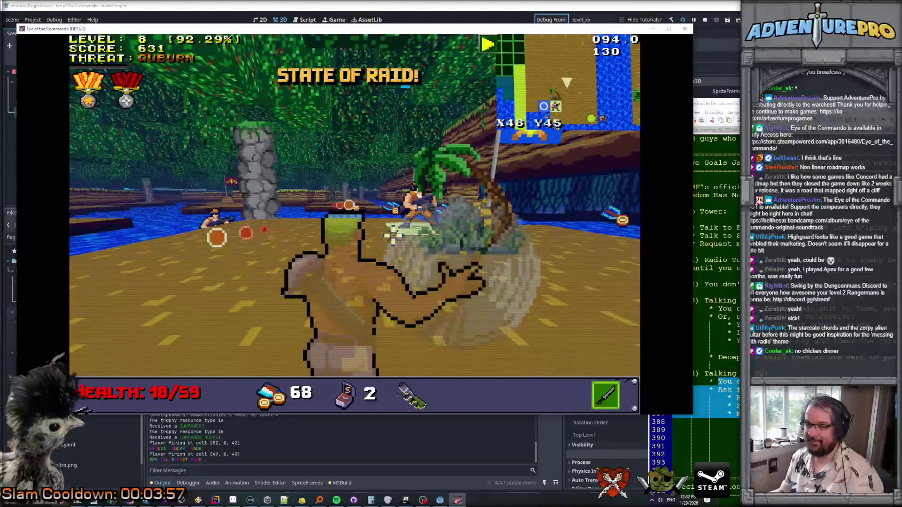
{"action": "key", "text": "space"}
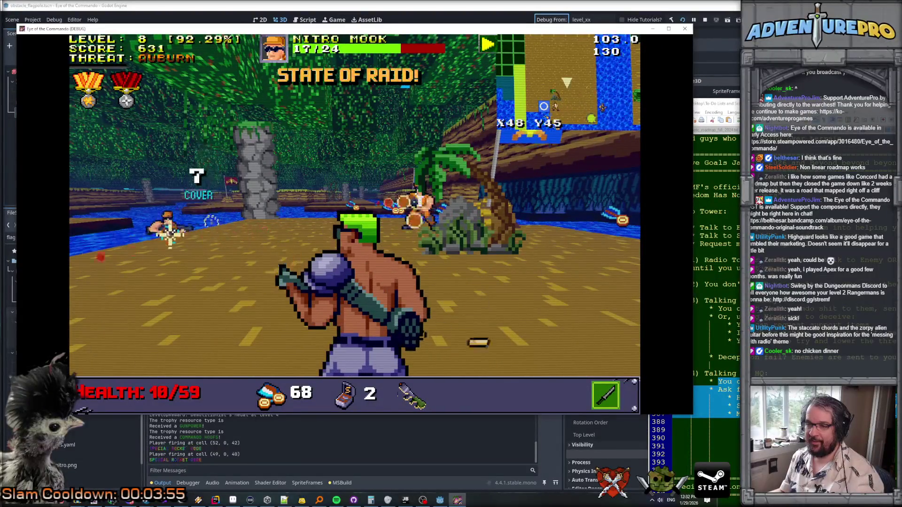
{"action": "key", "text": "Up"}
{"action": "key", "text": "space"}
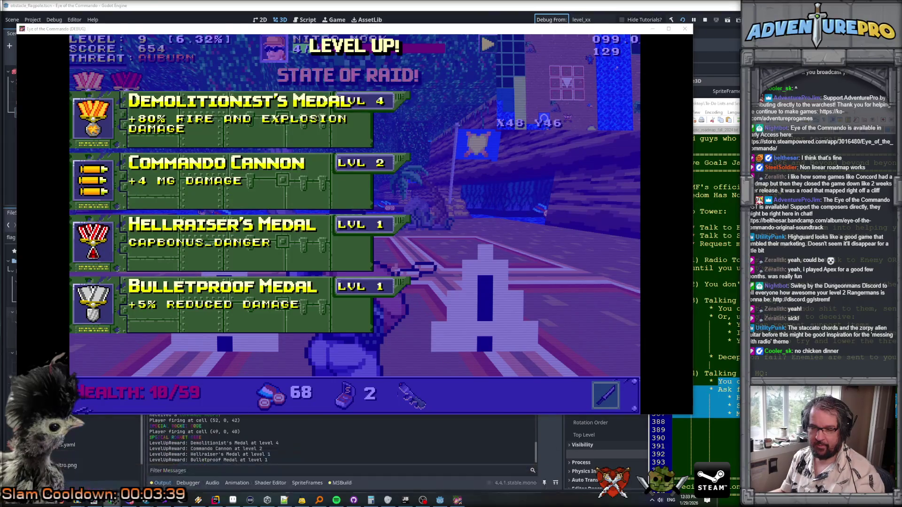
Step: Bring up the Eye of the Commando Trello board in Chrome
{"action": "left_click", "coordinate": [105, 475]}
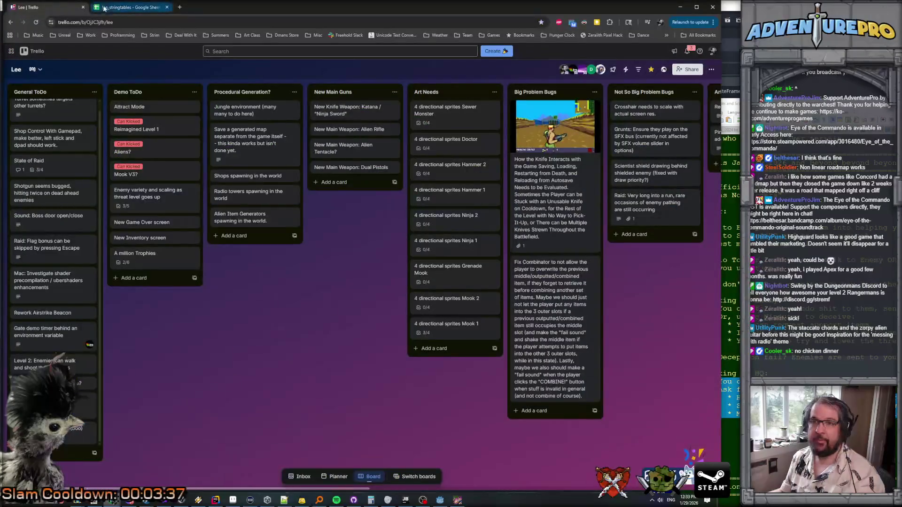
Step: Rename cell A137 from CAPBONUS_THREAT_AND_RAID to CAPBONUS_DANGER, then return to the game
{"action": "left_click", "coordinate": [105, 8]}
{"action": "scroll", "coordinate": [202, 203], "scroll_direction": "up", "scroll_amount": 8}
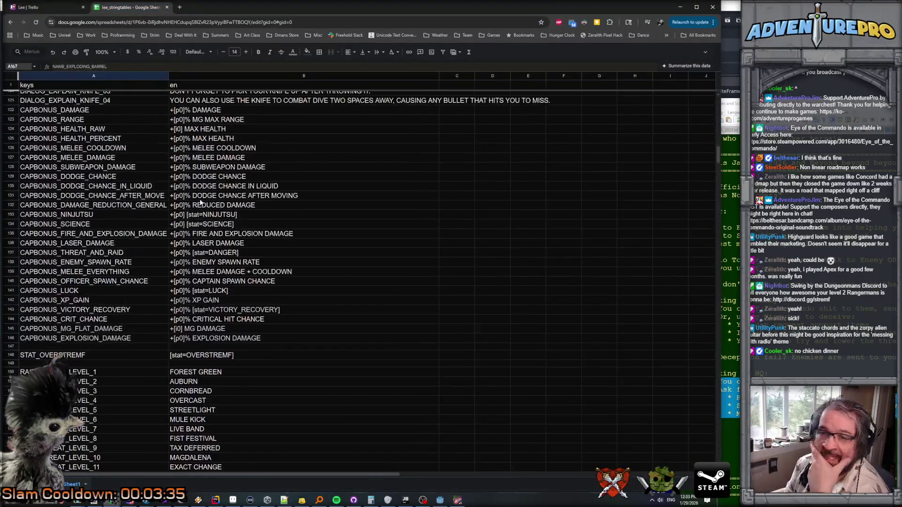
{"action": "scroll", "coordinate": [78, 170], "scroll_direction": "up", "scroll_amount": 2}
{"action": "scroll", "coordinate": [78, 169], "scroll_direction": "down", "scroll_amount": 1}
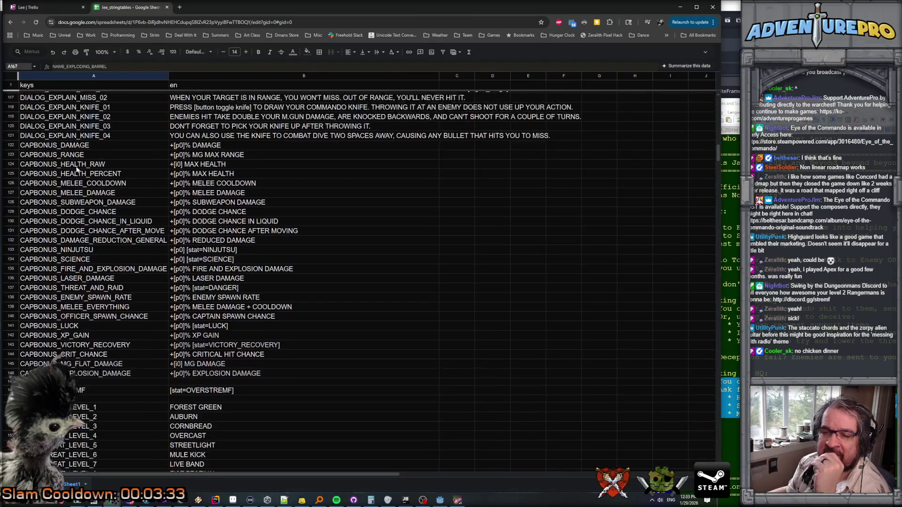
{"action": "double_click", "coordinate": [93, 288]}
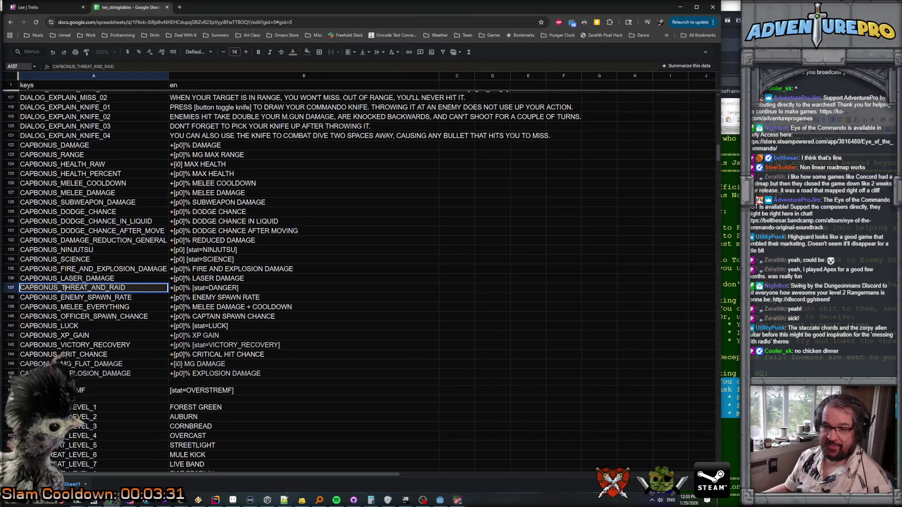
{"action": "left_click_drag", "start_coordinate": [63, 288], "coordinate": [138, 288]}
{"action": "type", "text": "DANGE"}
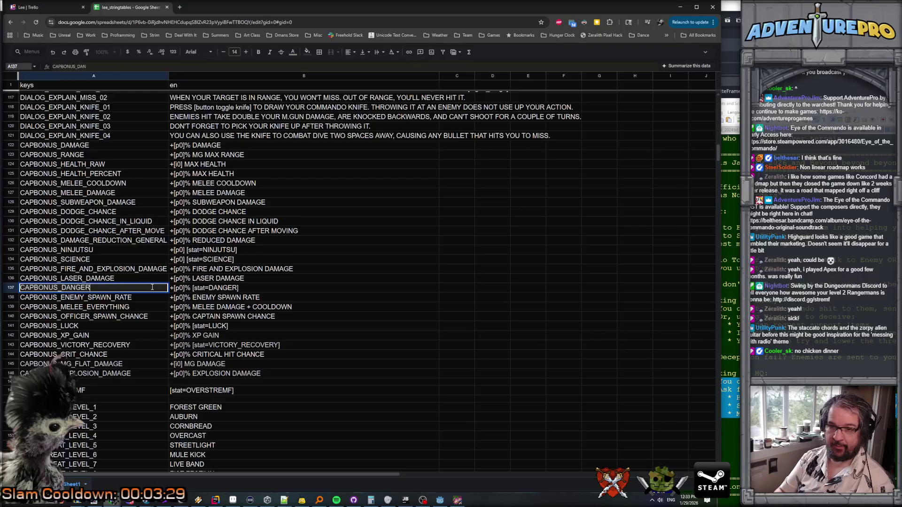
{"action": "key", "text": "Return"}
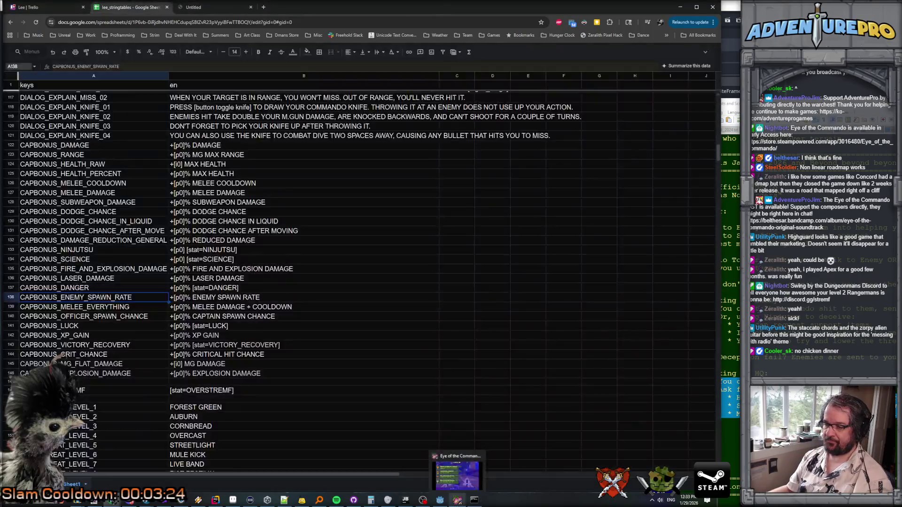
{"action": "left_click", "coordinate": [457, 500]}
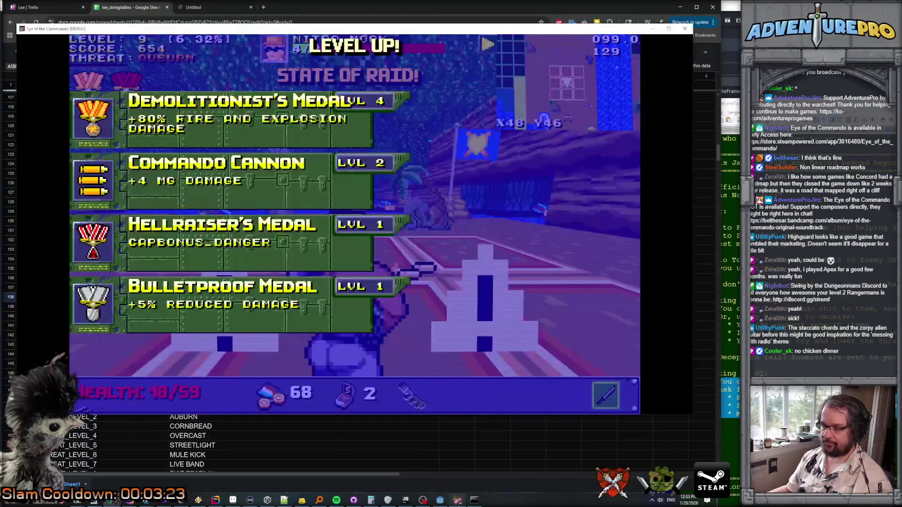
Step: Pick a level-up medal, then shoot down the Nitro Enforcer and the Nitro Tosser
{"action": "left_click", "coordinate": [262, 256]}
{"action": "key", "text": "w"}
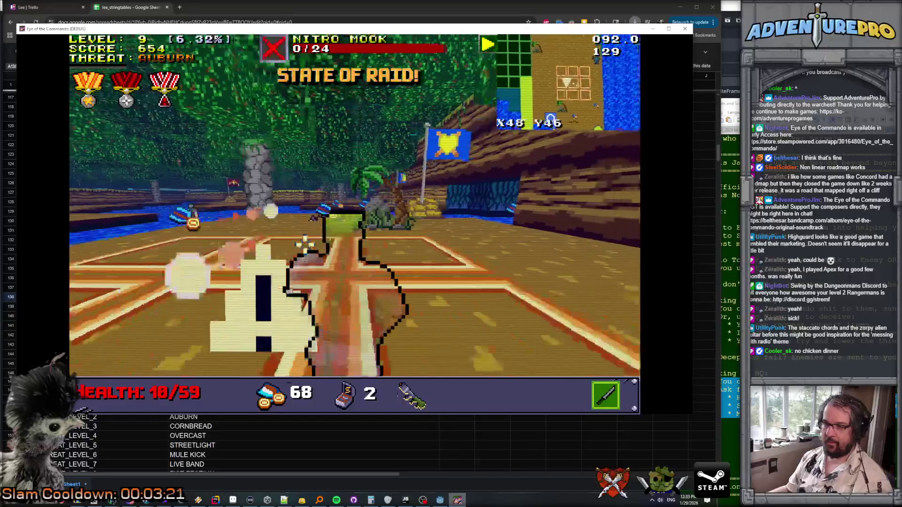
{"action": "left_click", "coordinate": [224, 203]}
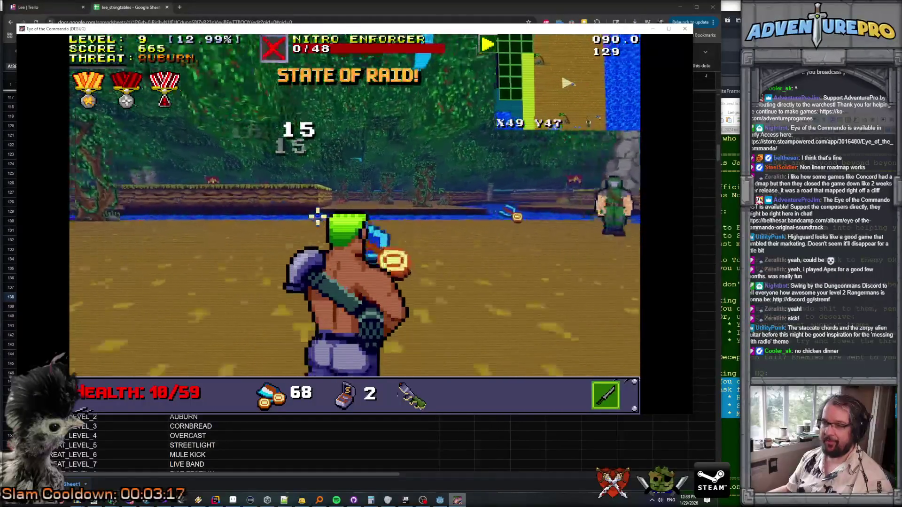
{"action": "key", "text": "w"}
{"action": "left_click", "coordinate": [289, 202]}
{"action": "left_click", "coordinate": [290, 202]}
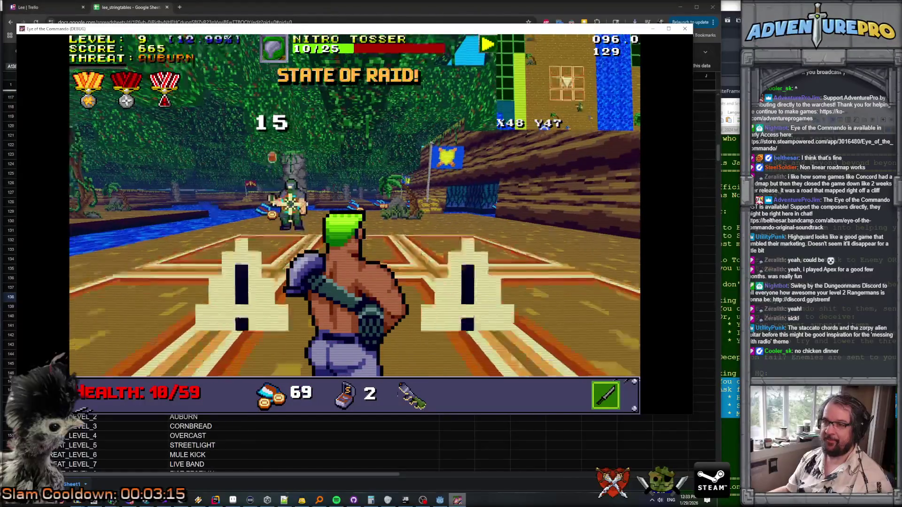
Step: Grab the health and ammo pickups, kill the Nitro Mook by the river, and collect Proof of Strength
{"action": "key", "text": "a"}
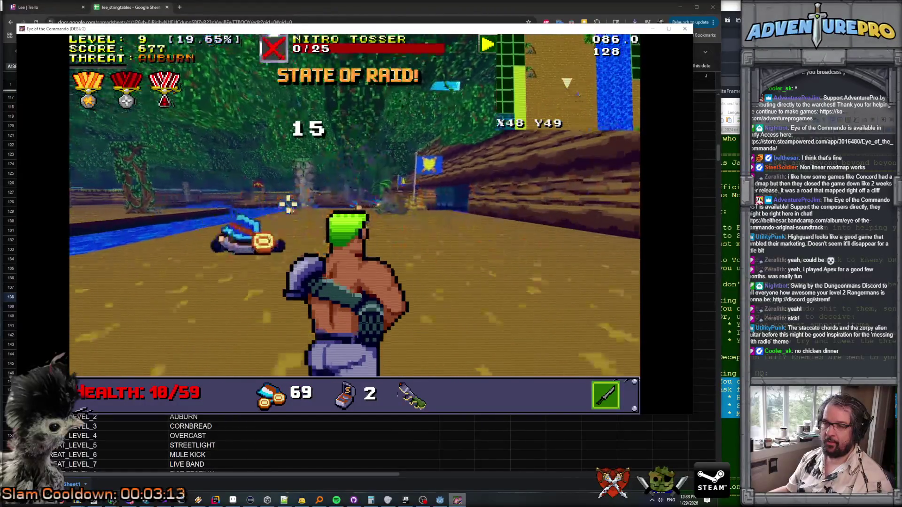
{"action": "key", "text": "w"}
{"action": "key", "text": "w"}
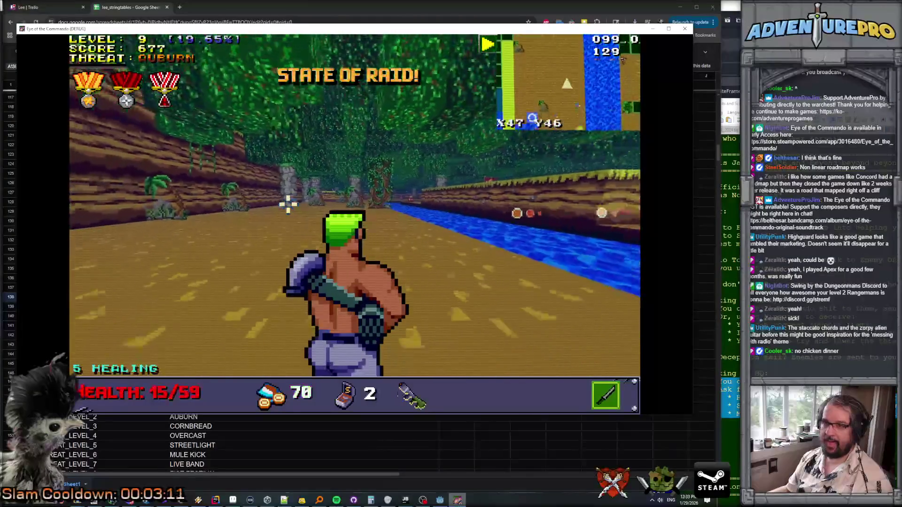
{"action": "key", "text": "w"}
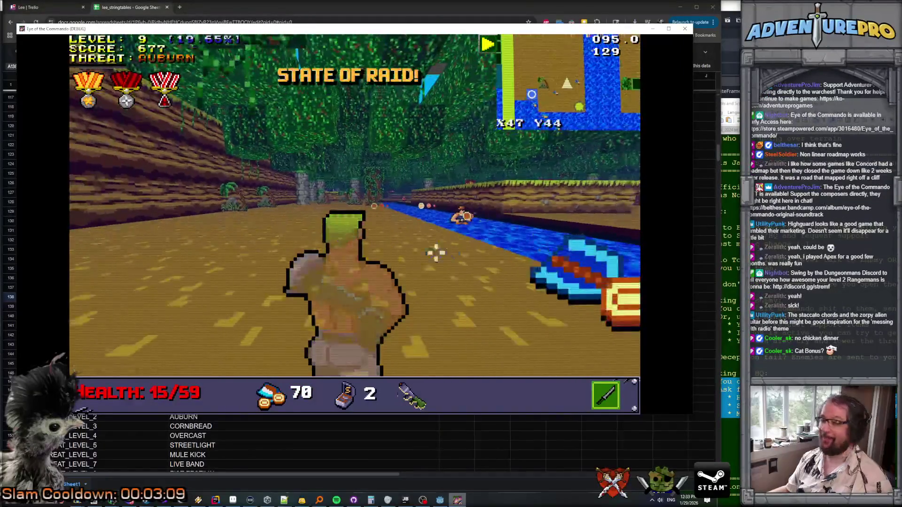
{"action": "left_click", "coordinate": [445, 225]}
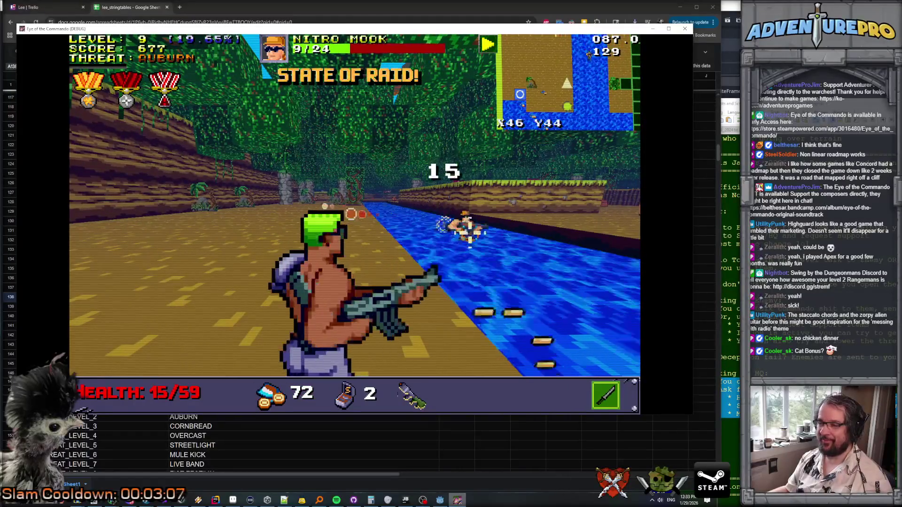
{"action": "left_click", "coordinate": [482, 221]}
{"action": "key", "text": "w"}
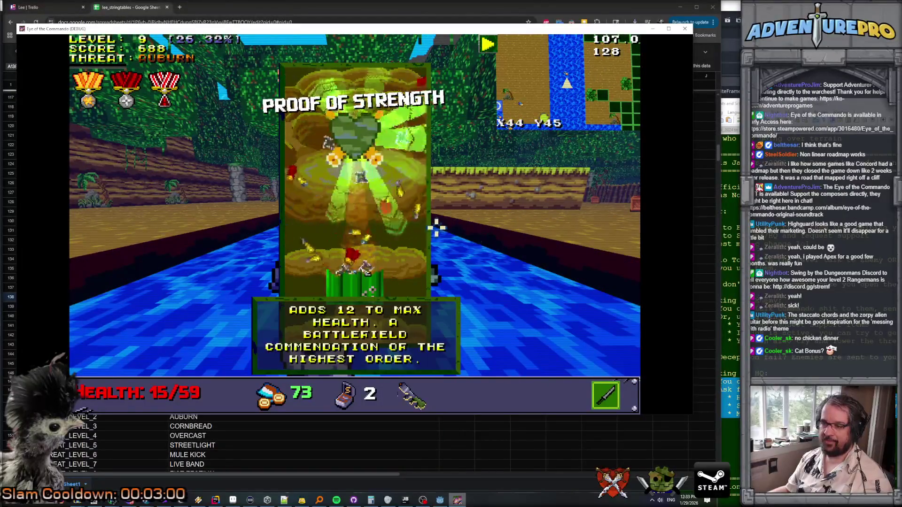
{"action": "key", "text": "w"}
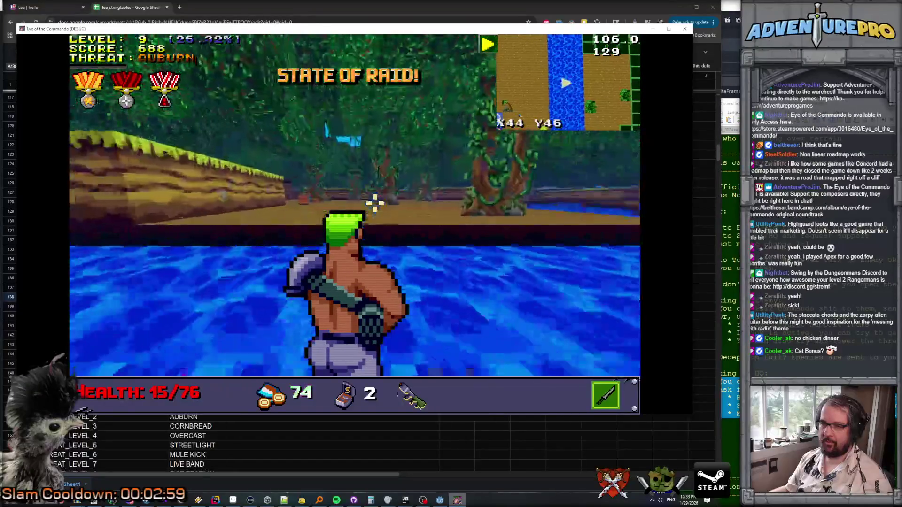
Step: Walk forward through the jungle, scanning left and right, then leave the game
{"action": "key", "text": "w"}
{"action": "key", "text": "a"}
{"action": "key", "text": "d"}
{"action": "key", "text": "a"}
{"action": "key", "text": "a"}
{"action": "key", "text": "d"}
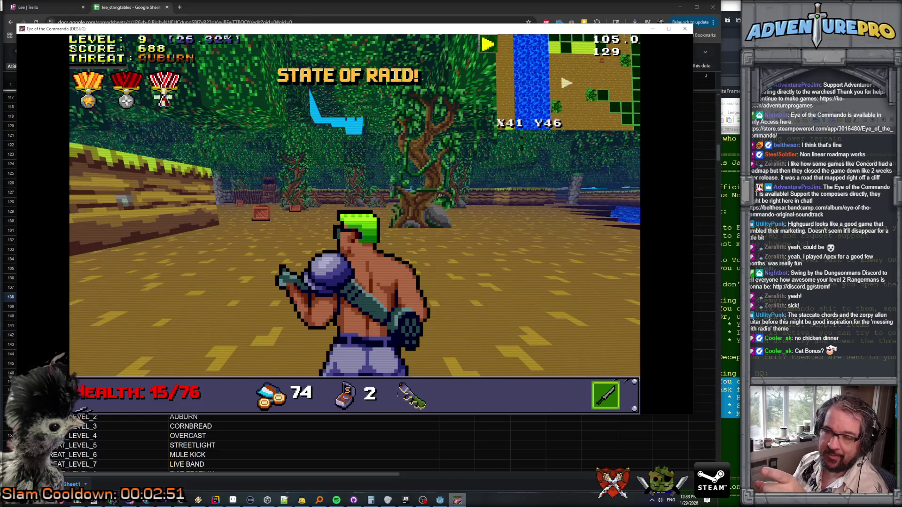
{"action": "key", "text": "d"}
{"action": "key", "text": "d"}
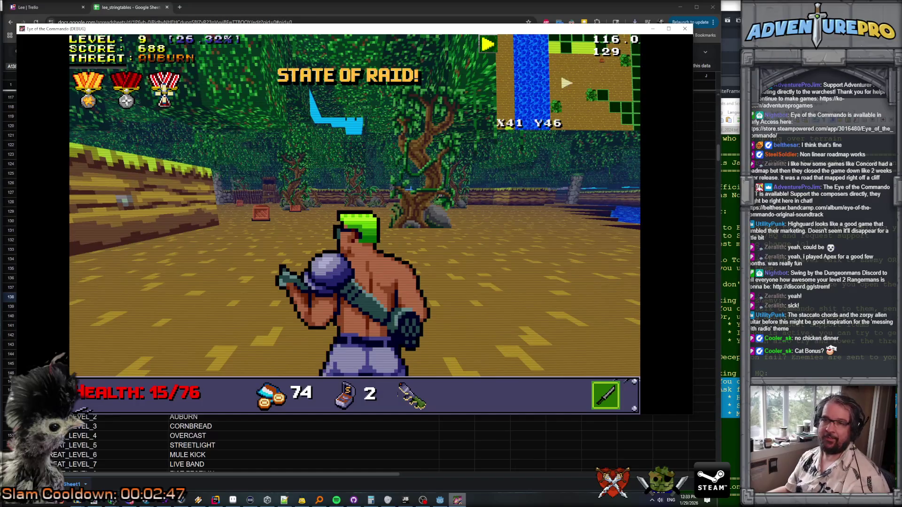
{"action": "key", "text": "d"}
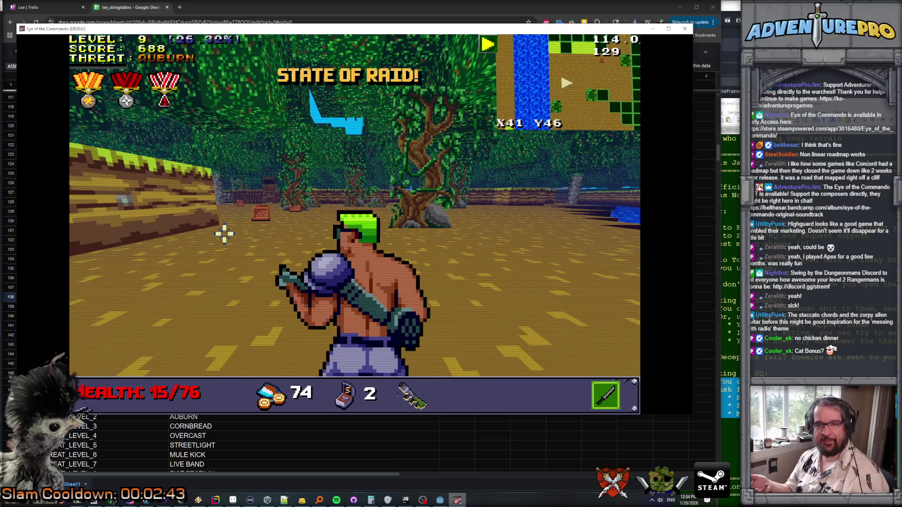
{"action": "key", "text": "a"}
{"action": "key", "text": "d"}
{"action": "key", "text": "d"}
{"action": "key", "text": "a"}
{"action": "key", "text": "a"}
{"action": "key", "text": "a"}
{"action": "key", "text": "d"}
{"action": "key", "text": "d"}
{"action": "key", "text": "a"}
{"action": "key", "text": "a"}
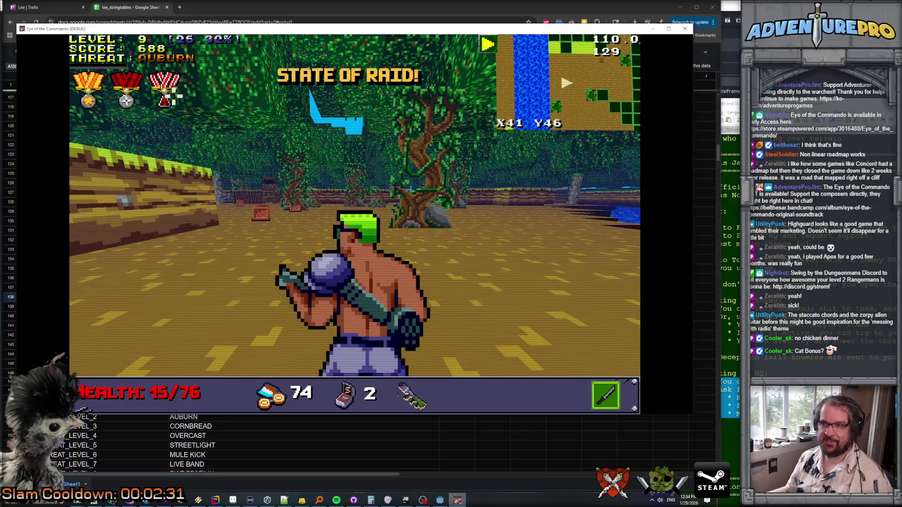
{"action": "key", "text": "a"}
{"action": "key", "text": "alt+Tab"}
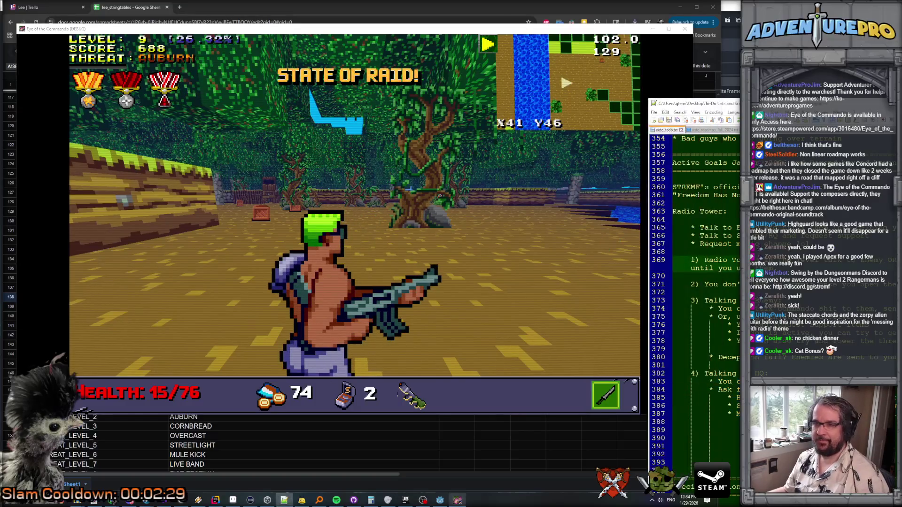
Step: In Godot, filter the FileSystem for 'hud_raid' and open hud_raid_mode.tscn
{"action": "left_click", "coordinate": [506, 10]}
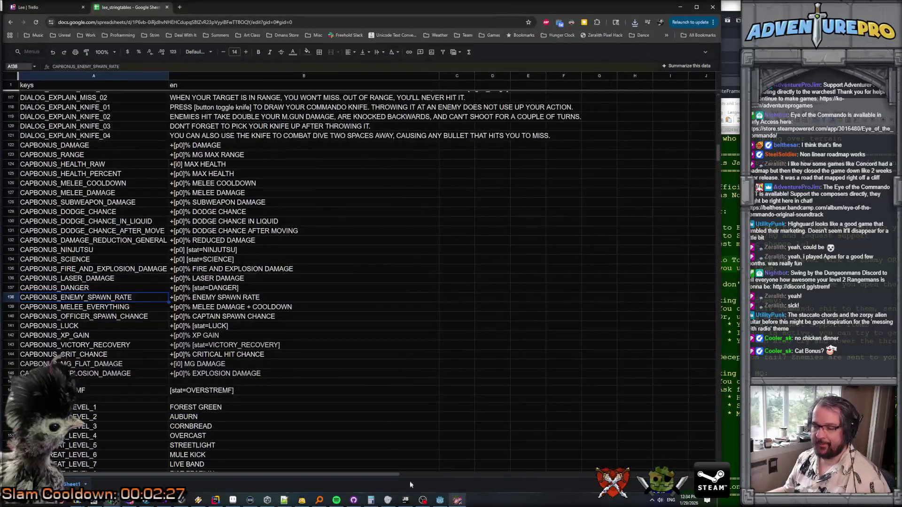
{"action": "left_click", "coordinate": [440, 500]}
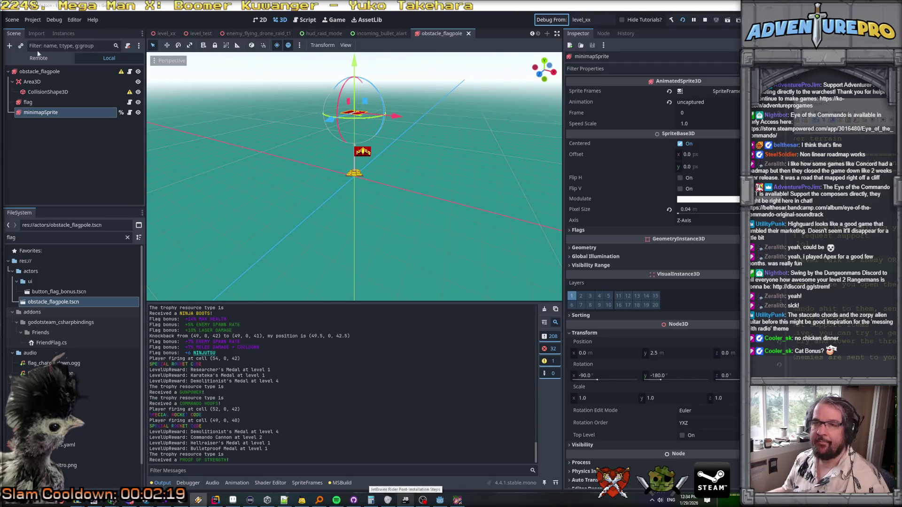
{"action": "left_click", "coordinate": [47, 238]}
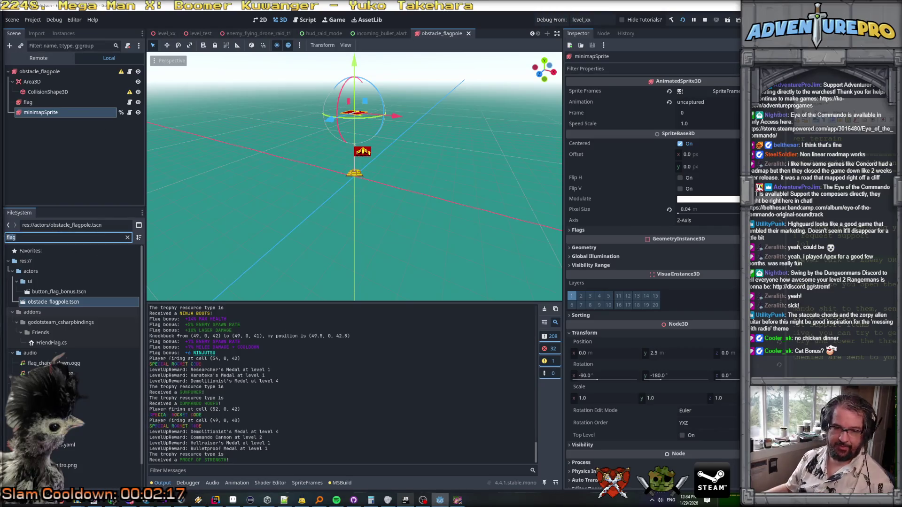
{"action": "type", "text": "hud_raid"}
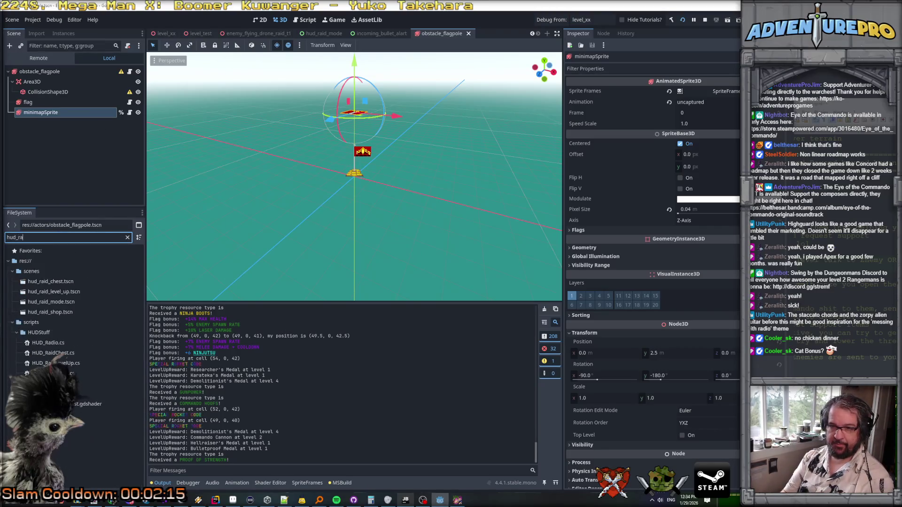
{"action": "double_click", "coordinate": [51, 302]}
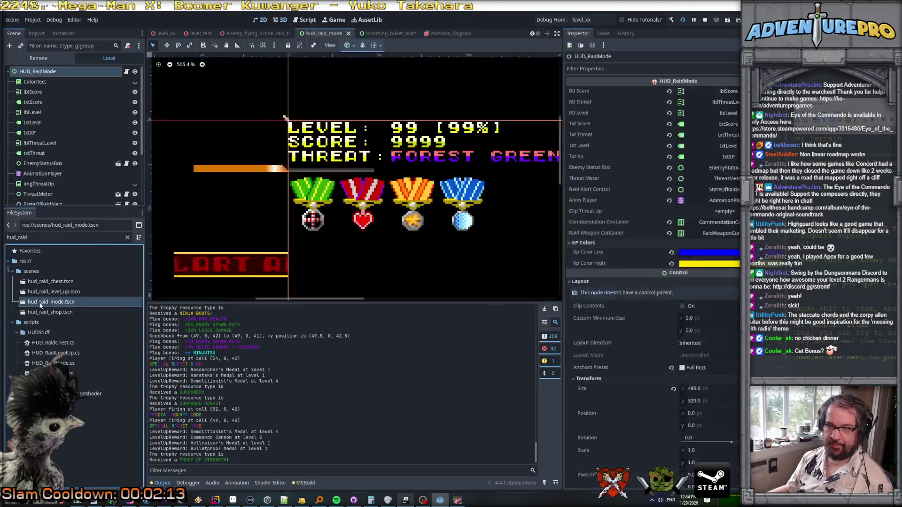
Step: Inspect the imgCommendation medal images in the Scene tree, ending back on the first one
{"action": "left_click", "coordinate": [305, 197]}
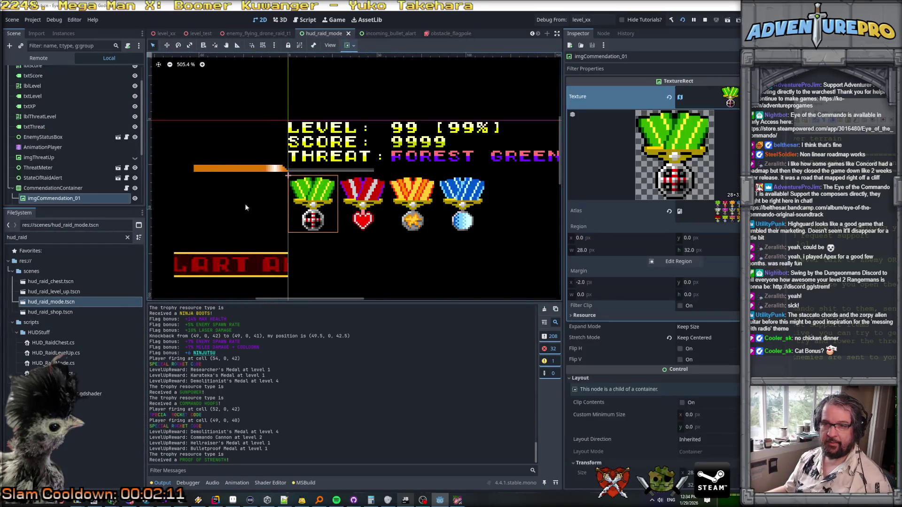
{"action": "key", "text": "Down"}
{"action": "key", "text": "Down"}
{"action": "key", "text": "Down"}
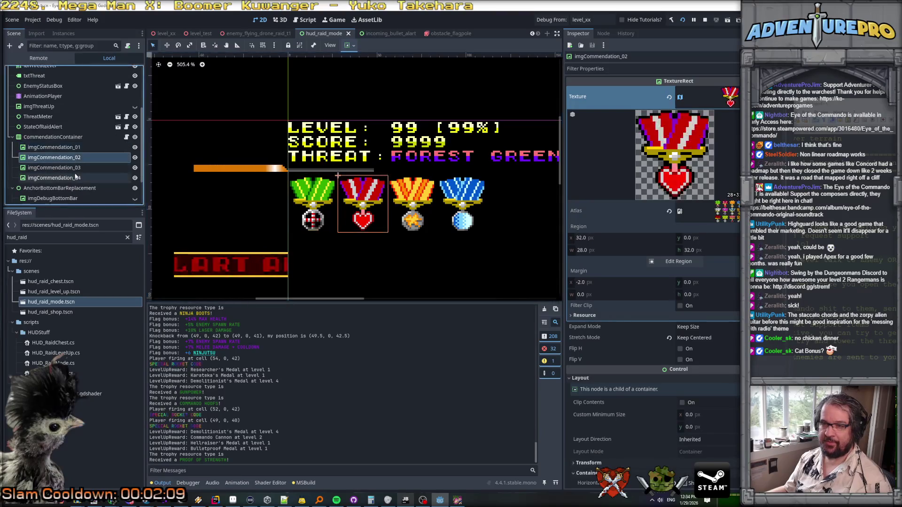
{"action": "key", "text": "Up"}
{"action": "left_click", "coordinate": [75, 157]}
{"action": "left_click", "coordinate": [76, 148]}
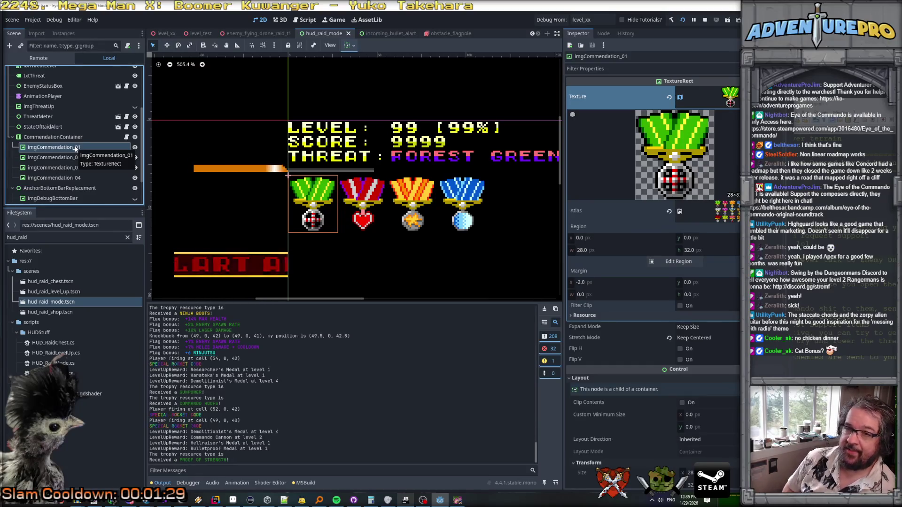
{"action": "key", "text": "alt+Tab"}
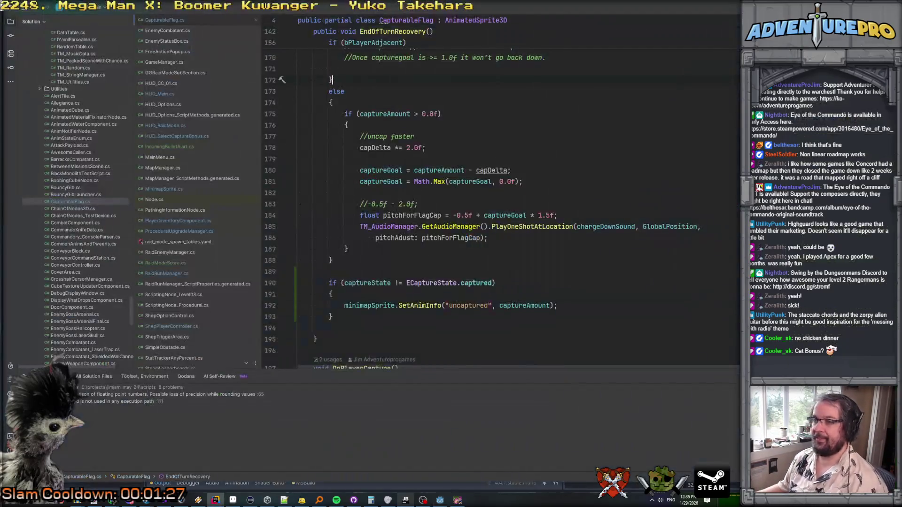
Step: Find TooltipManager with a project-wide search for 'manag' and open TooltipManager.cs
{"action": "key", "text": "ctrl+f"}
{"action": "type", "text": "tooltip"}
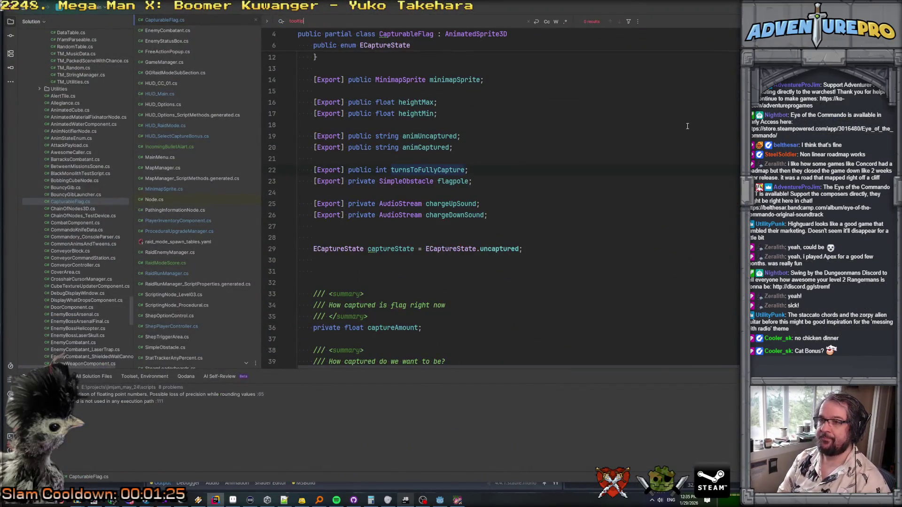
{"action": "key", "text": "ctrl+shift+f"}
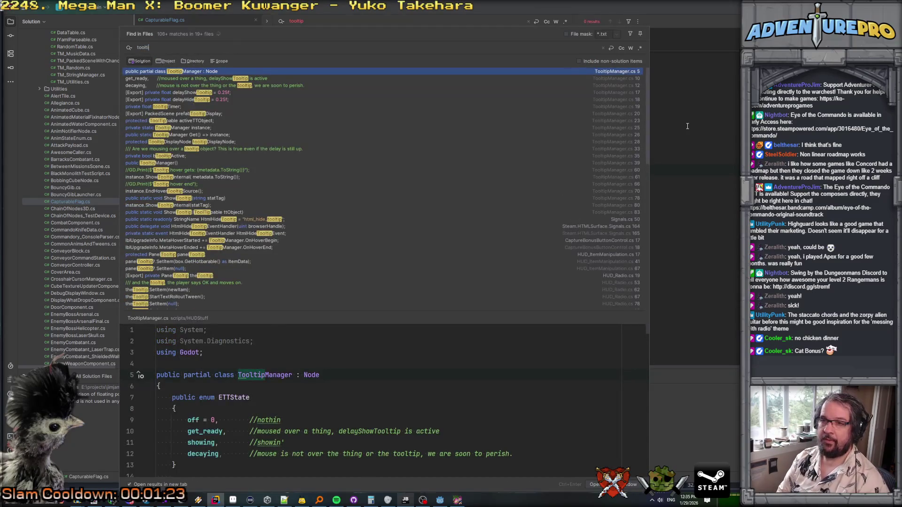
{"action": "type", "text": "manag"}
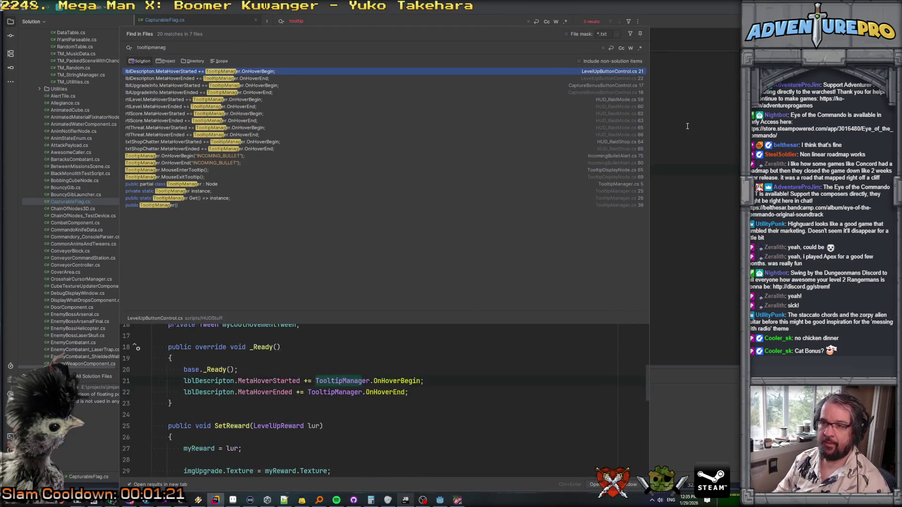
{"action": "left_click", "coordinate": [171, 185]}
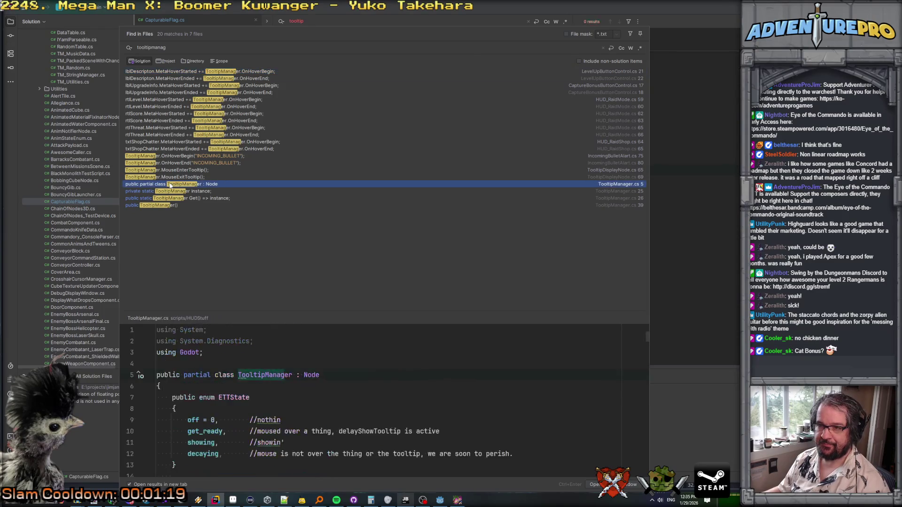
{"action": "scroll", "coordinate": [315, 363], "scroll_direction": "down", "scroll_amount": 5}
{"action": "scroll", "coordinate": [315, 363], "scroll_direction": "up", "scroll_amount": 2}
{"action": "scroll", "coordinate": [316, 364], "scroll_direction": "down", "scroll_amount": 2}
{"action": "scroll", "coordinate": [232, 407], "scroll_direction": "up", "scroll_amount": 1}
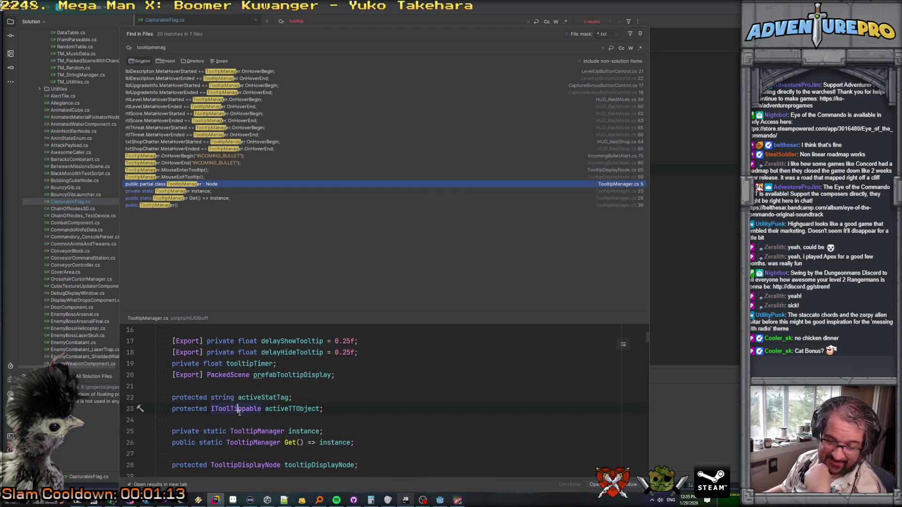
{"action": "double_click", "coordinate": [177, 185]}
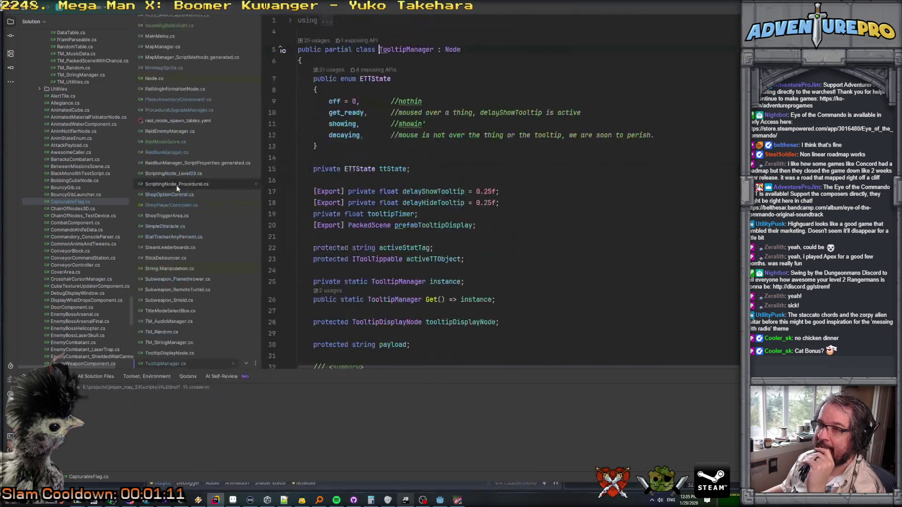
{"action": "scroll", "coordinate": [380, 263], "scroll_direction": "down", "scroll_amount": 3}
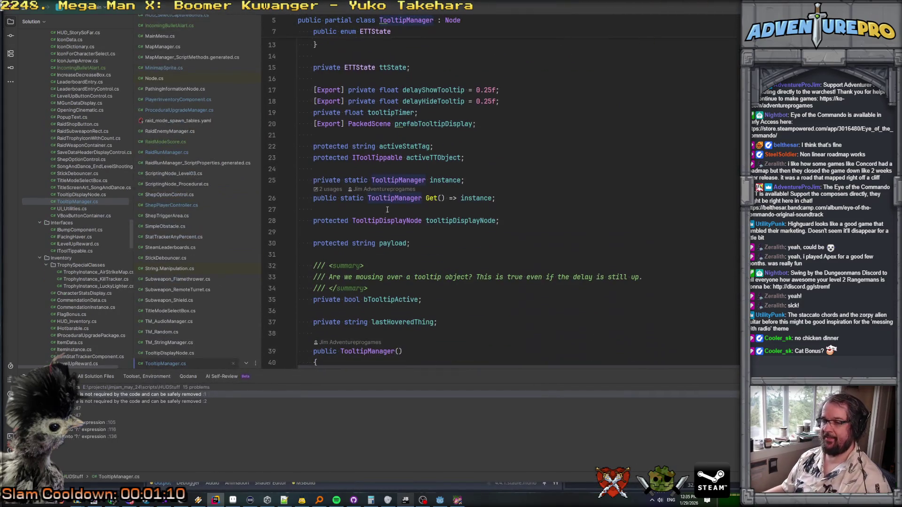
Step: View the empty ITooltippable interface, return, and search everywhere for 'commandationdata'
{"action": "left_click", "coordinate": [373, 156], "text": "ctrl"}
{"action": "key", "text": "ctrl+alt+Left"}
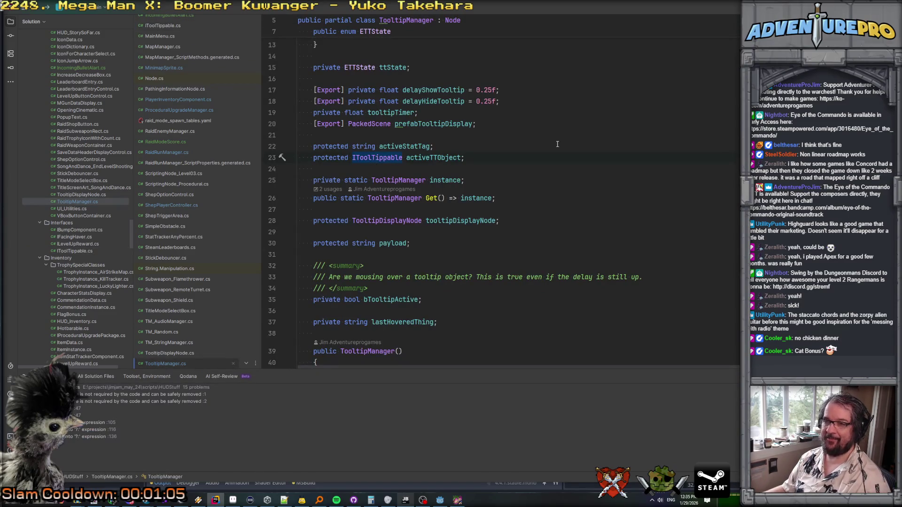
{"action": "scroll", "coordinate": [128, 140], "scroll_direction": "up", "scroll_amount": 4}
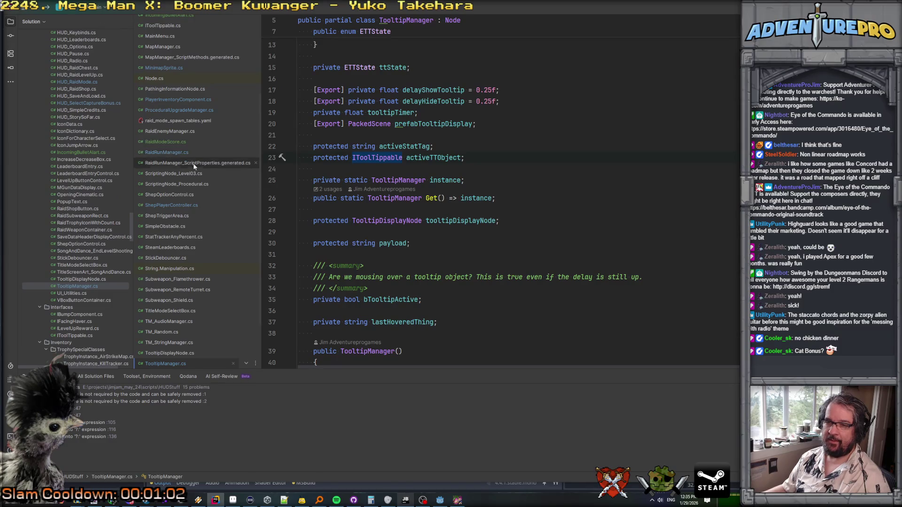
{"action": "scroll", "coordinate": [600, 209], "scroll_direction": "down", "scroll_amount": 1}
{"action": "key", "text": "shift"}
{"action": "key", "text": "shift"}
{"action": "type", "text": "commanda"}
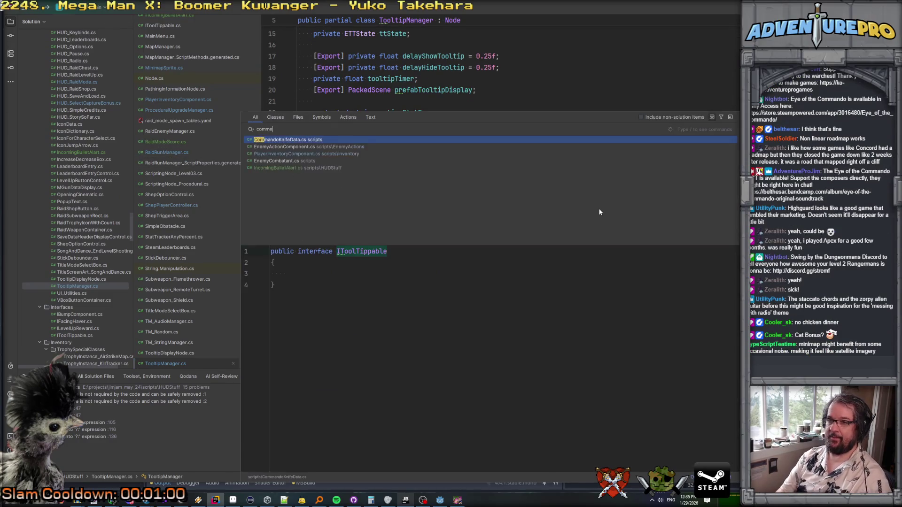
{"action": "type", "text": "tiondata"}
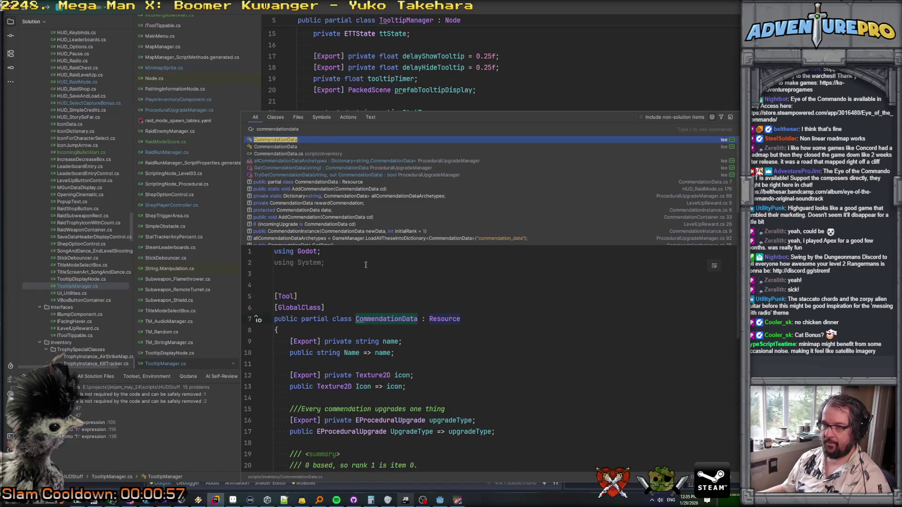
Step: Open CommendationData.cs and add ITooltippable to its class declaration after Resource
{"action": "left_click", "coordinate": [289, 140]}
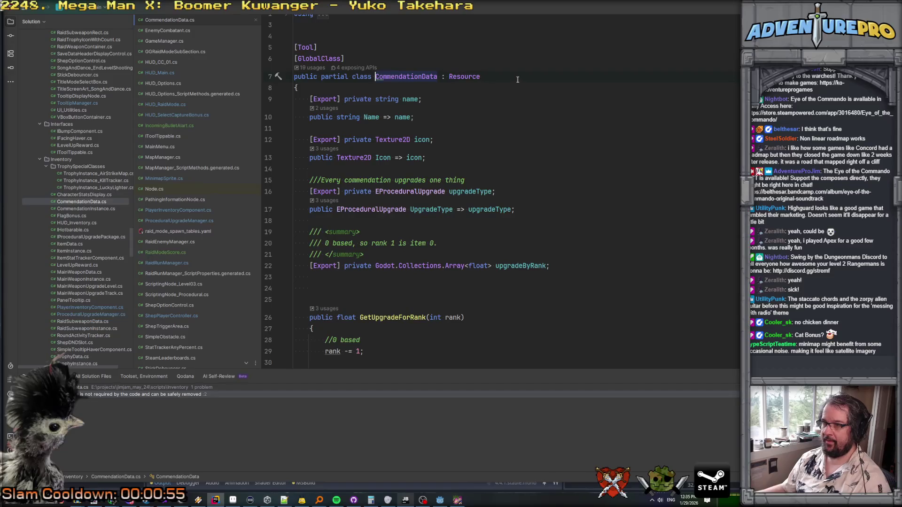
{"action": "left_click", "coordinate": [517, 79]}
{"action": "type", "text": "ITo"}
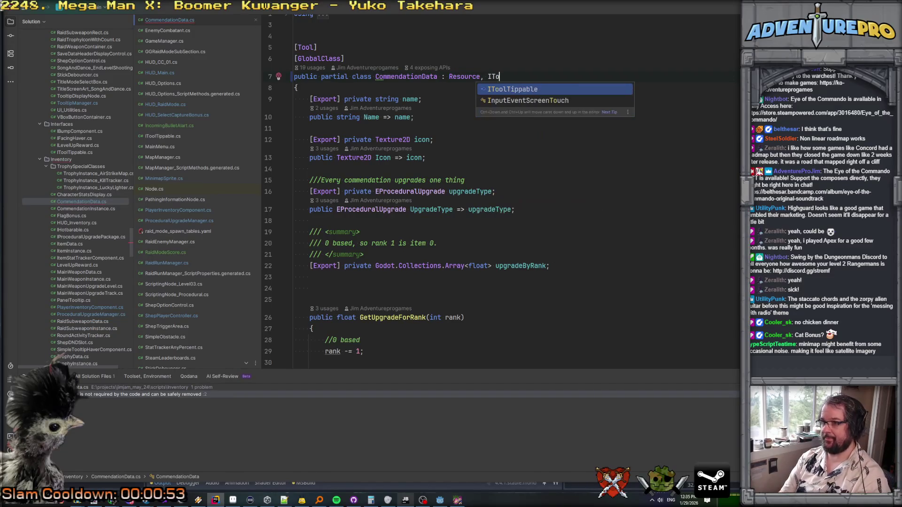
{"action": "key", "text": "Return"}
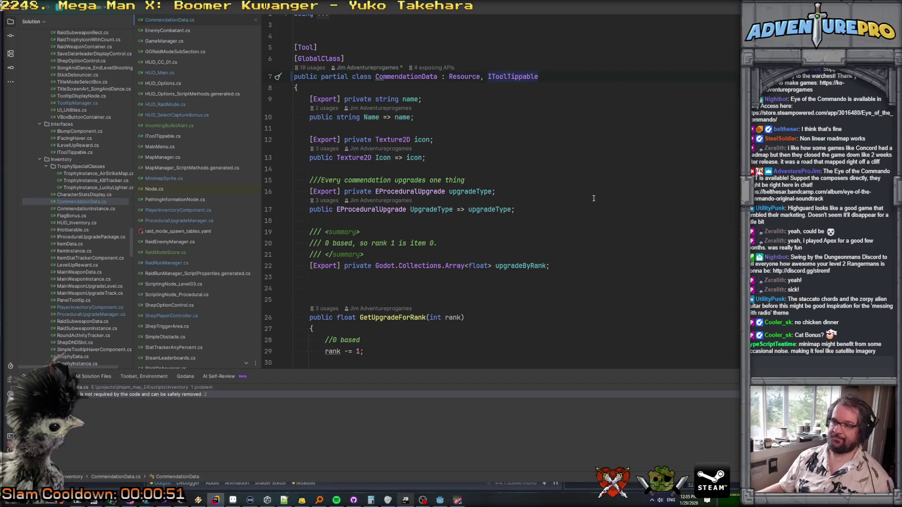
Step: Add an empty 'public string GetTooltipText()' method after GetMaxRanks
{"action": "scroll", "coordinate": [594, 198], "scroll_direction": "down", "scroll_amount": 10}
{"action": "scroll", "coordinate": [593, 198], "scroll_direction": "up", "scroll_amount": 10}
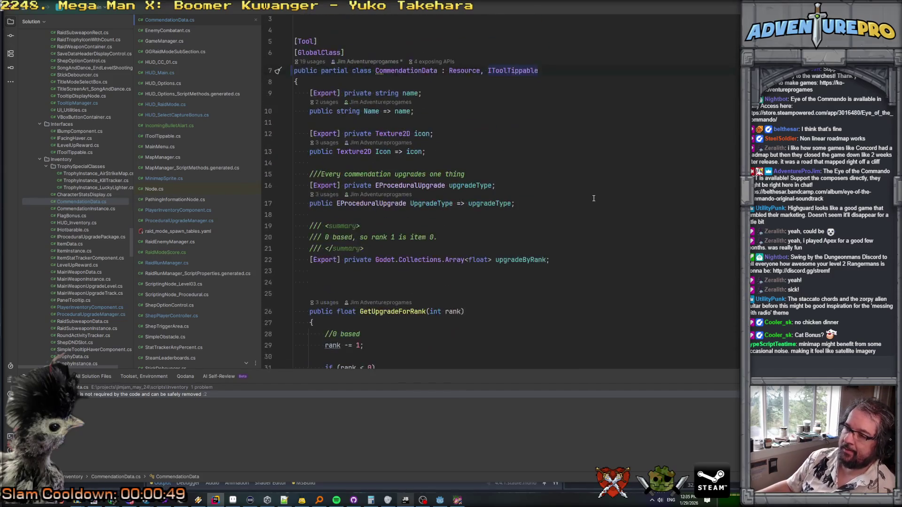
{"action": "scroll", "coordinate": [593, 198], "scroll_direction": "down", "scroll_amount": 5}
{"action": "scroll", "coordinate": [593, 198], "scroll_direction": "down", "scroll_amount": 4}
{"action": "scroll", "coordinate": [594, 198], "scroll_direction": "up", "scroll_amount": 10}
{"action": "scroll", "coordinate": [593, 199], "scroll_direction": "down", "scroll_amount": 8}
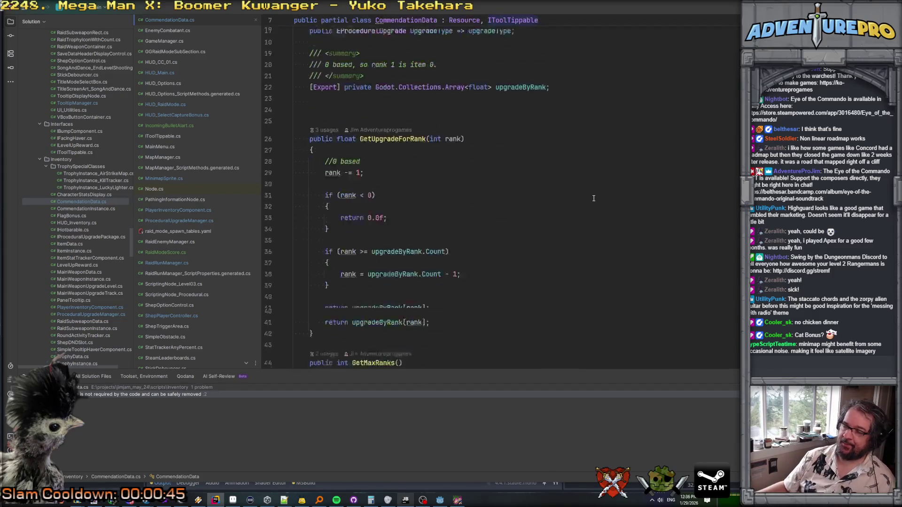
{"action": "key", "text": "Return"}
{"action": "type", "text": "public st"}
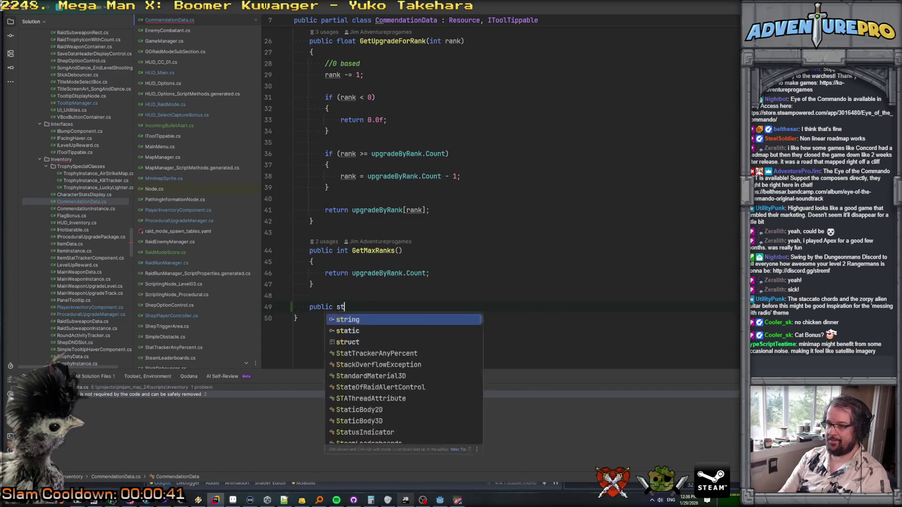
{"action": "type", "text": "ring GetTooltip"}
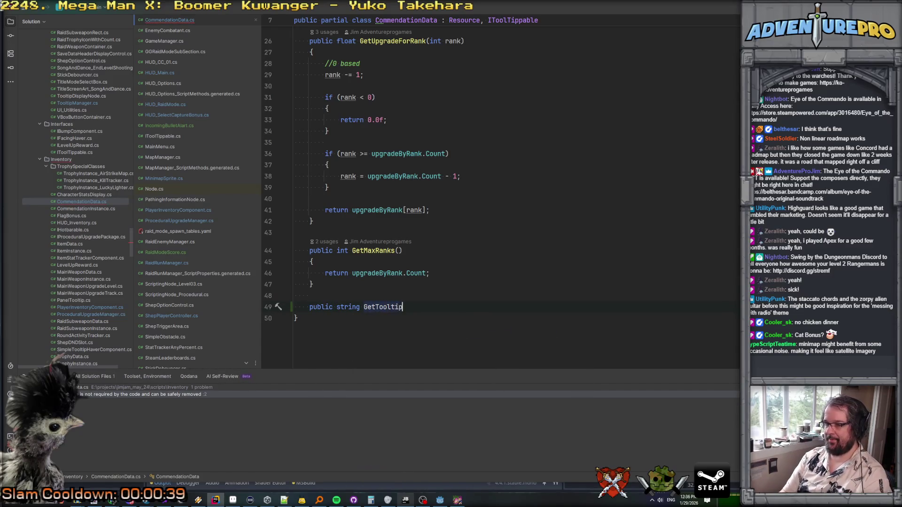
{"action": "type", "text": "Text"}
{"action": "key", "text": "End"}
{"action": "key", "text": "Return"}
{"action": "type", "text": "{"}
{"action": "key", "text": "Return"}
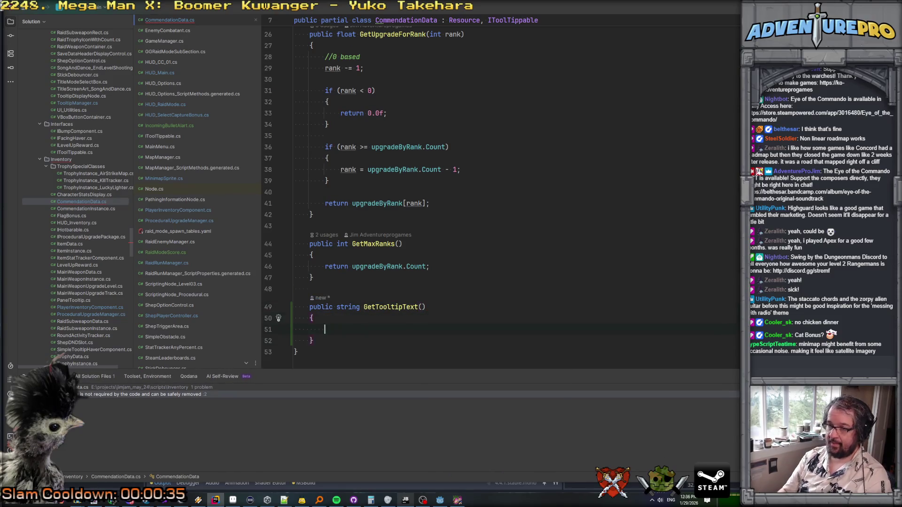